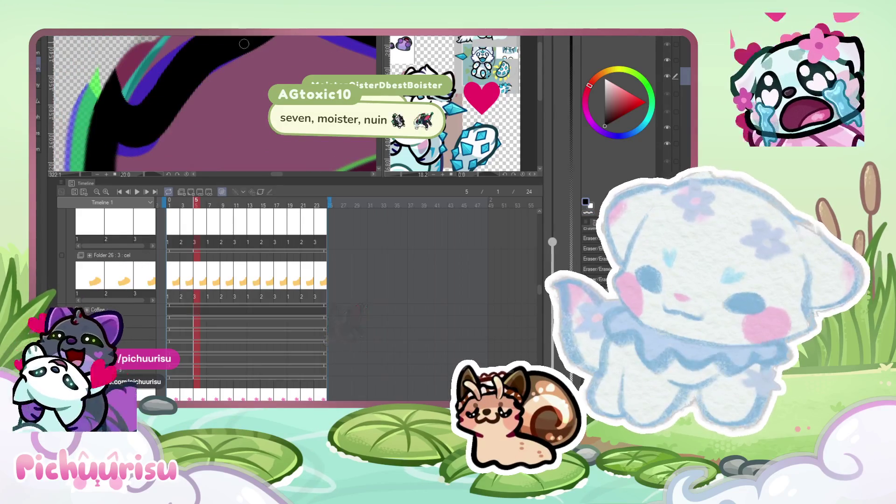
Jump to frame 9 and scrub through the following crying-mouth frames.
{"action": "scroll", "coordinate": [161, 102], "scroll_direction": "down", "scroll_amount": 5}
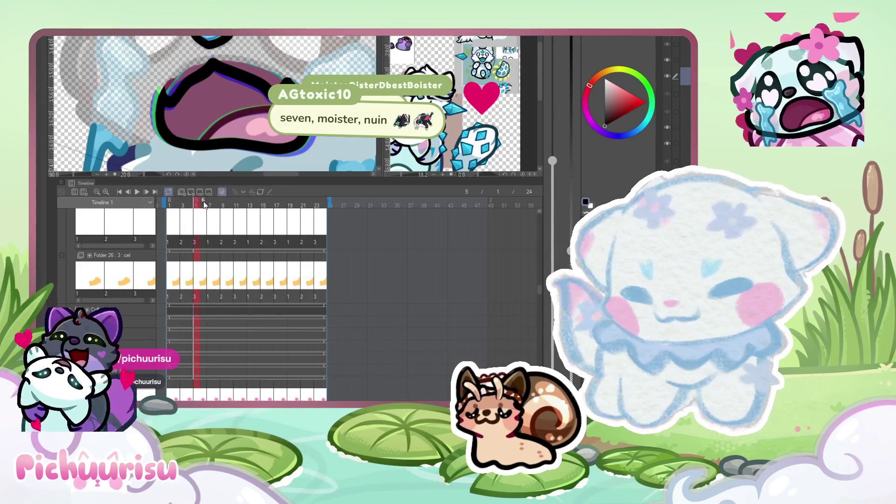
{"action": "left_click", "coordinate": [223, 205]}
{"action": "scroll", "coordinate": [225, 118], "scroll_direction": "down", "scroll_amount": 3}
{"action": "scroll", "coordinate": [226, 118], "scroll_direction": "down", "scroll_amount": 1}
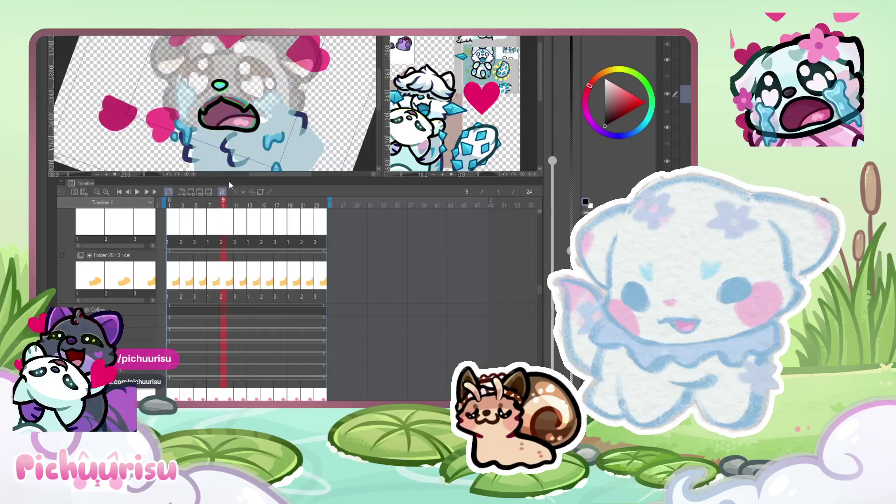
{"action": "mouse_move", "coordinate": [228, 205]}
{"action": "left_mouse_down"}
{"action": "mouse_move", "coordinate": [256, 205]}
{"action": "mouse_move", "coordinate": [216, 206]}
{"action": "mouse_move", "coordinate": [260, 201]}
{"action": "left_mouse_up"}
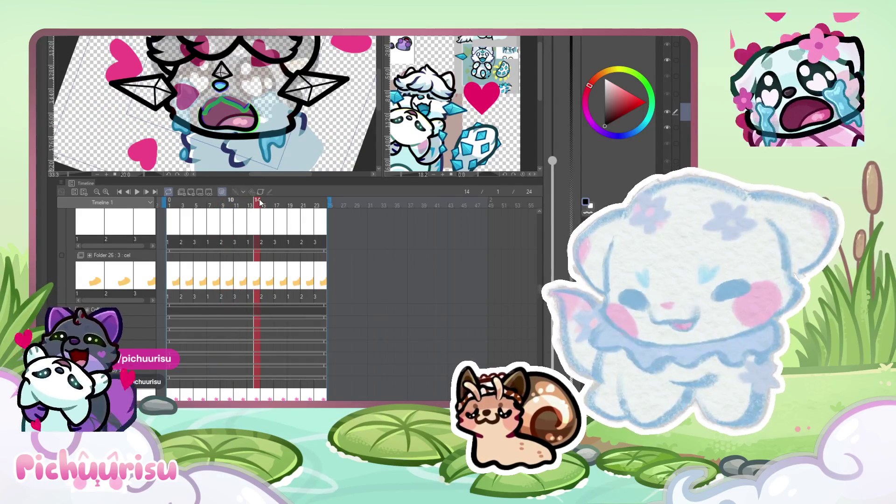
{"action": "scroll", "coordinate": [276, 118], "scroll_direction": "up", "scroll_amount": 3}
{"action": "scroll", "coordinate": [279, 108], "scroll_direction": "up", "scroll_amount": 2}
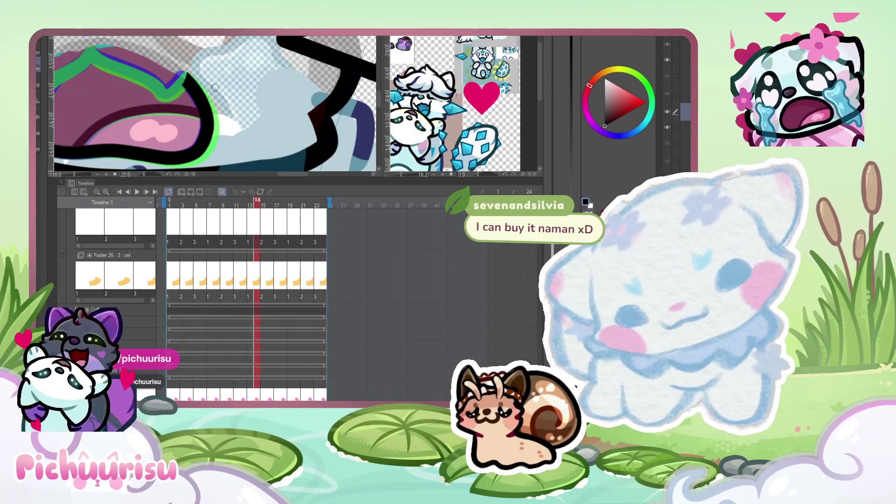
Step between frames 12, 14 and 10, settling on frame 12.
{"action": "key", "text": "Left"}
{"action": "key", "text": "Left"}
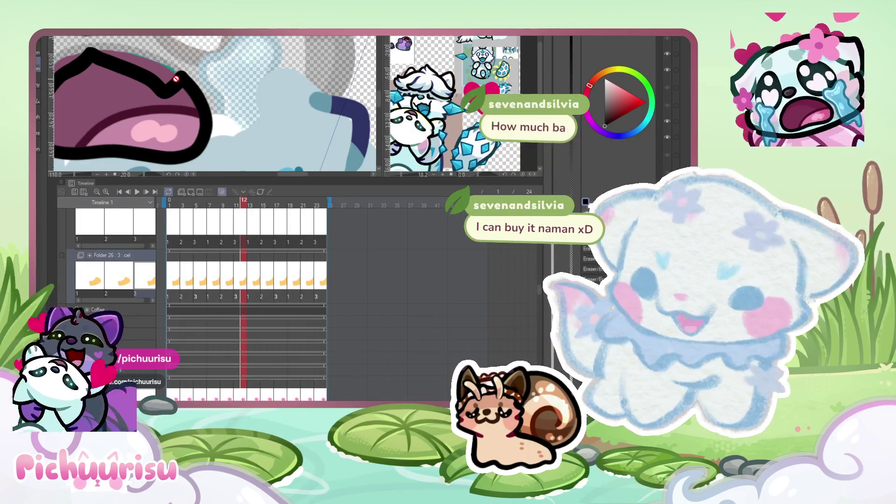
{"action": "key", "text": "Right"}
{"action": "key", "text": "Right"}
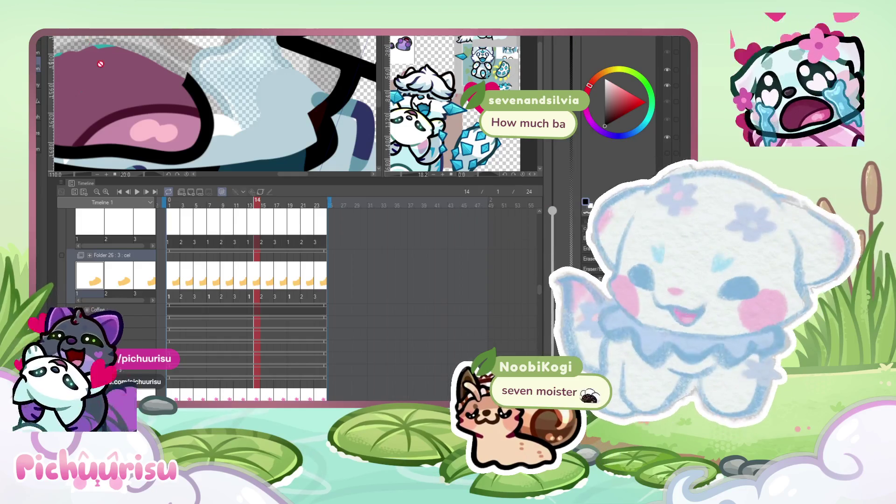
{"action": "left_click", "coordinate": [232, 220]}
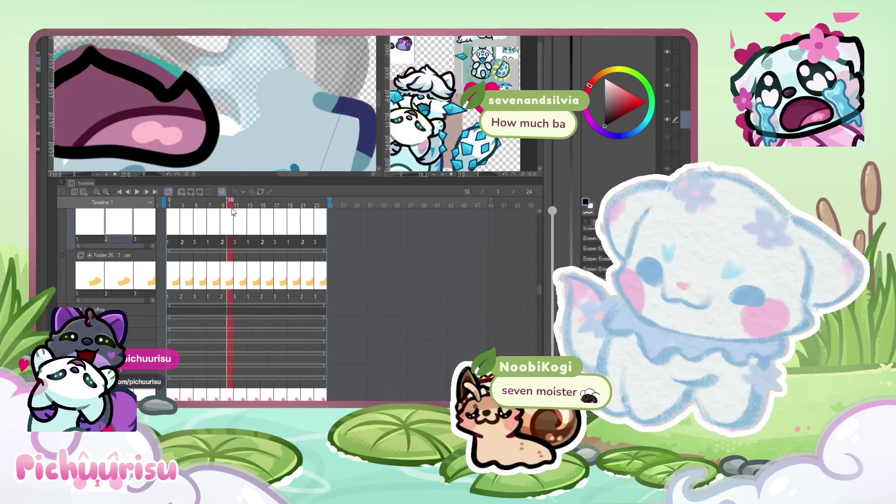
{"action": "left_click", "coordinate": [244, 204]}
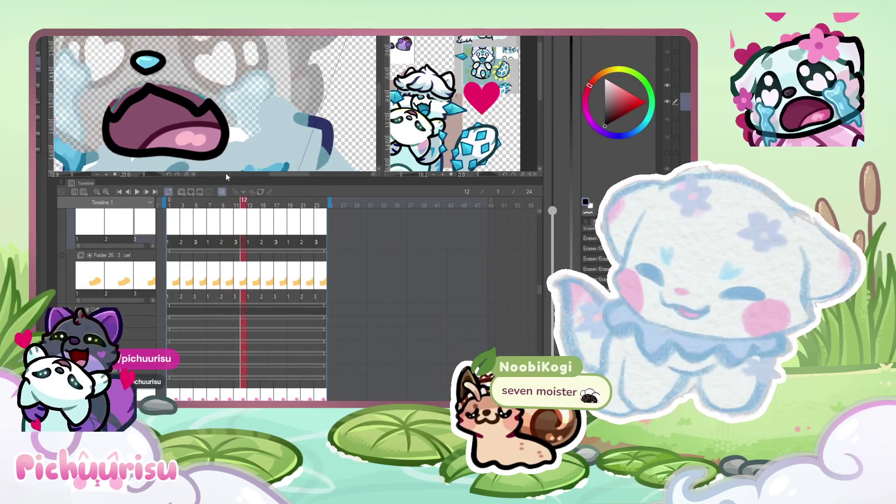
{"action": "scroll", "coordinate": [195, 103], "scroll_direction": "up", "scroll_amount": 1}
{"action": "scroll", "coordinate": [224, 250], "scroll_direction": "down", "scroll_amount": 5}
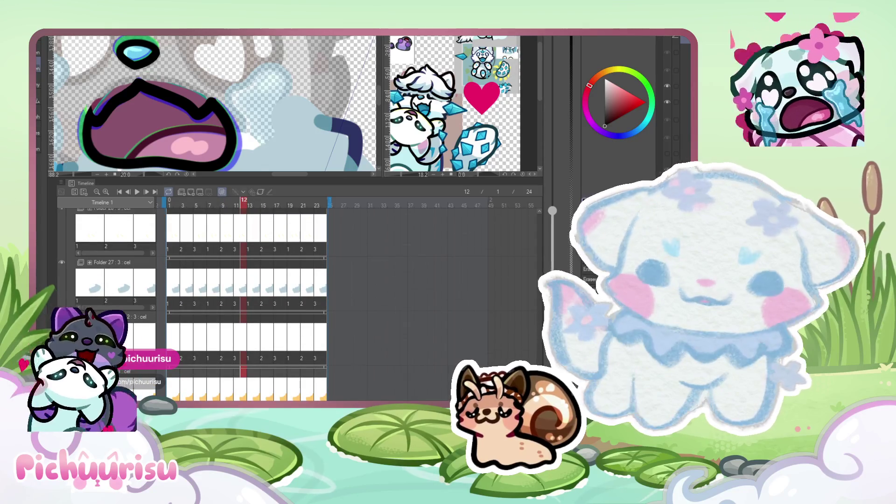
On frame 13, redraw the thick black mouth outline down into a V shape.
{"action": "scroll", "coordinate": [107, 73], "scroll_direction": "up", "scroll_amount": 4}
{"action": "key", "text": "Right"}
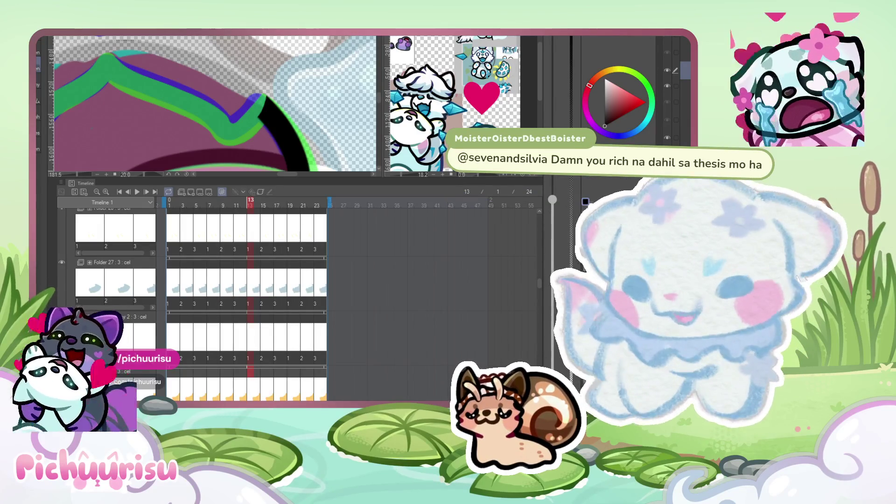
{"action": "mouse_move", "coordinate": [106, 61]}
{"action": "left_mouse_down"}
{"action": "mouse_move", "coordinate": [144, 89]}
{"action": "mouse_move", "coordinate": [229, 124]}
{"action": "mouse_move", "coordinate": [268, 119]}
{"action": "left_mouse_up"}
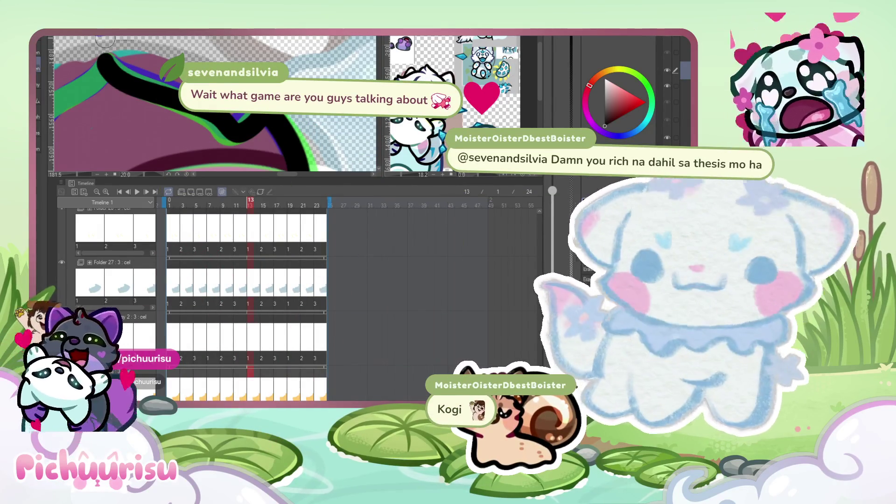
{"action": "key", "text": "ctrl+z"}
{"action": "mouse_move", "coordinate": [107, 61]}
{"action": "left_mouse_down"}
{"action": "mouse_move", "coordinate": [224, 122]}
{"action": "mouse_move", "coordinate": [261, 116]}
{"action": "left_mouse_up"}
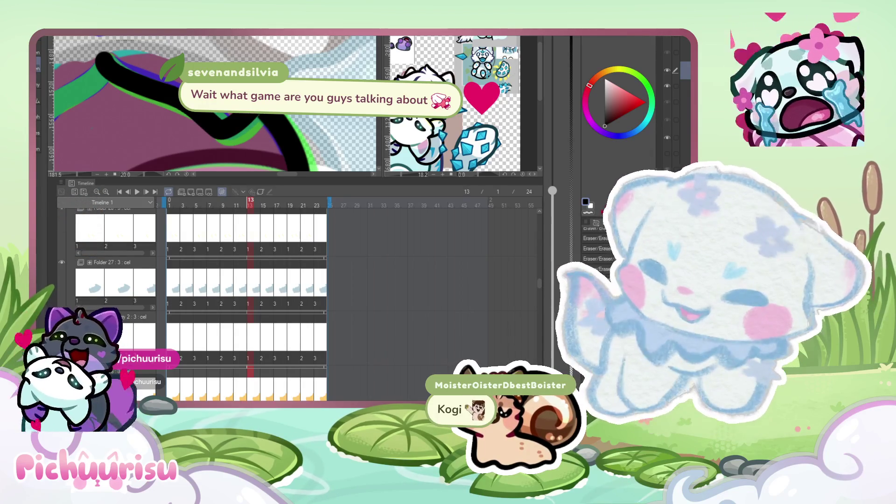
{"action": "key", "text": "ctrl+z"}
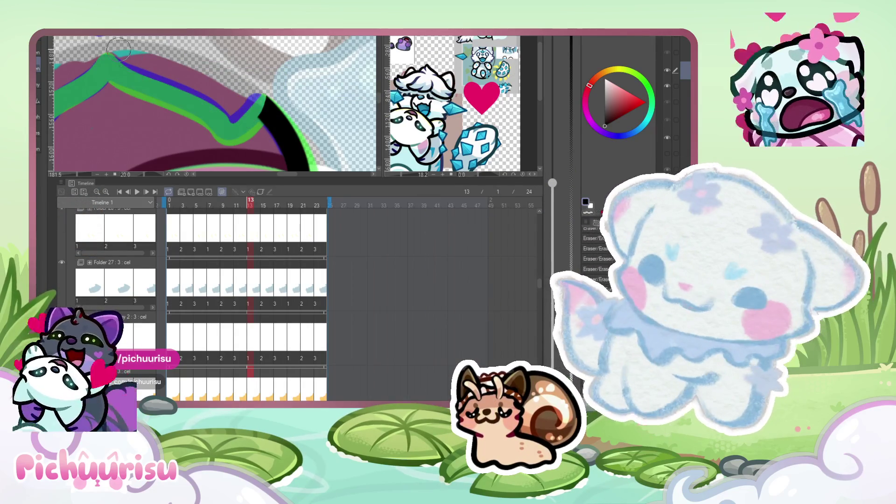
{"action": "mouse_move", "coordinate": [106, 66]}
{"action": "left_mouse_down"}
{"action": "mouse_move", "coordinate": [238, 135]}
{"action": "mouse_move", "coordinate": [248, 102]}
{"action": "left_mouse_up"}
Paint black over the small green mark and the outline's green and blue edges.
{"action": "scroll", "coordinate": [192, 107], "scroll_direction": "up", "scroll_amount": 3}
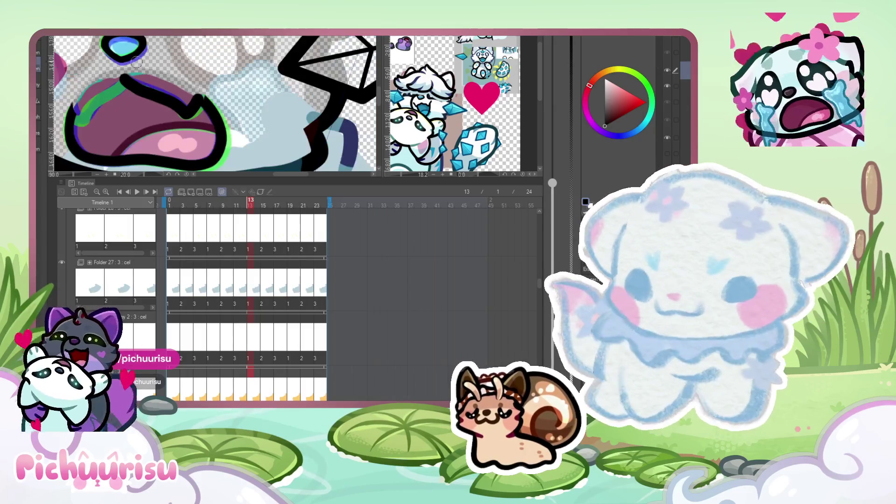
{"action": "scroll", "coordinate": [192, 107], "scroll_direction": "up", "scroll_amount": 3}
{"action": "mouse_move", "coordinate": [181, 100]}
{"action": "left_mouse_down"}
{"action": "mouse_move", "coordinate": [194, 100]}
{"action": "mouse_move", "coordinate": [180, 90]}
{"action": "left_mouse_up"}
{"action": "scroll", "coordinate": [177, 93], "scroll_direction": "down", "scroll_amount": 12}
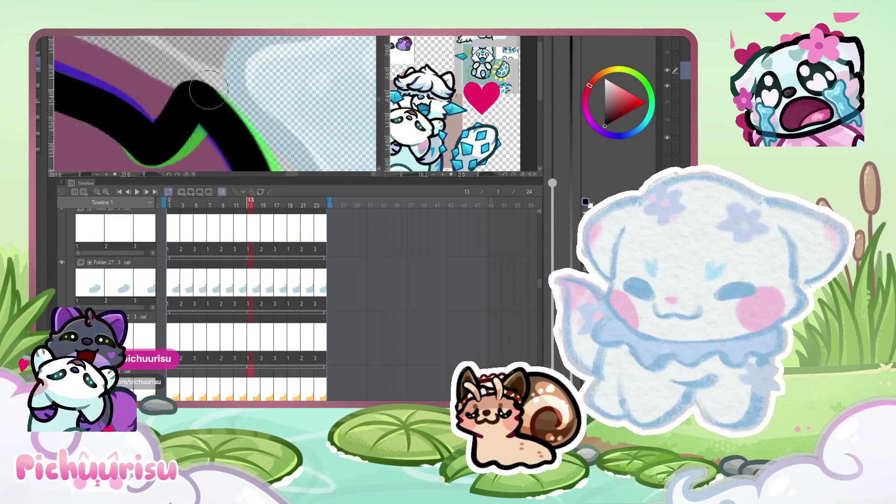
{"action": "scroll", "coordinate": [129, 73], "scroll_direction": "up", "scroll_amount": 6}
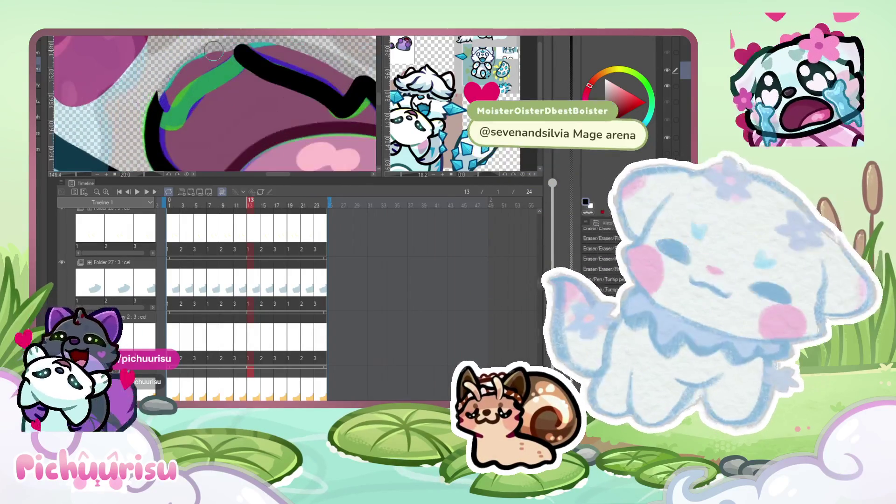
{"action": "mouse_move", "coordinate": [208, 82]}
{"action": "left_mouse_down"}
{"action": "mouse_move", "coordinate": [161, 133]}
{"action": "mouse_move", "coordinate": [149, 105]}
{"action": "left_mouse_up"}
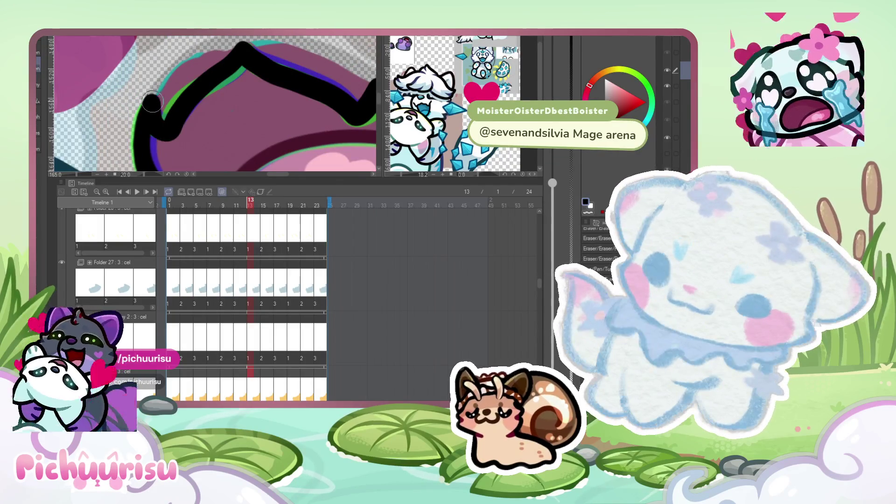
{"action": "scroll", "coordinate": [111, 135], "scroll_direction": "up", "scroll_amount": 2}
{"action": "scroll", "coordinate": [172, 98], "scroll_direction": "down", "scroll_amount": 4}
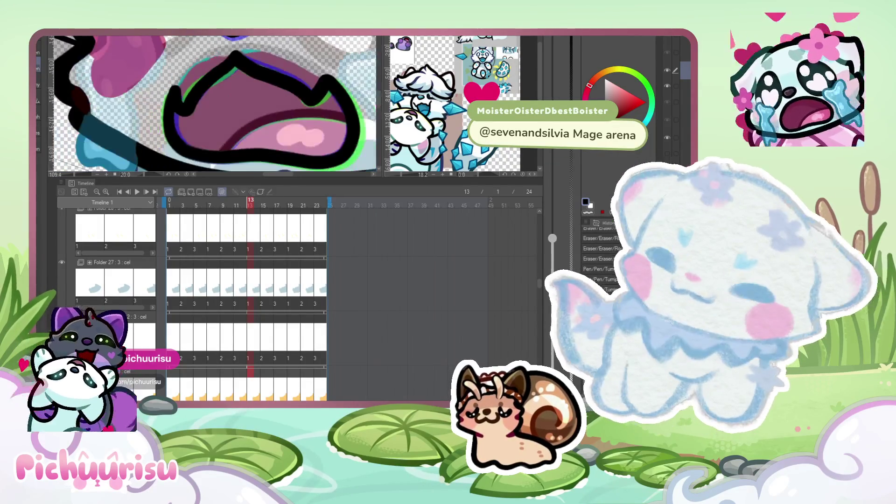
{"action": "scroll", "coordinate": [173, 80], "scroll_direction": "up", "scroll_amount": 6}
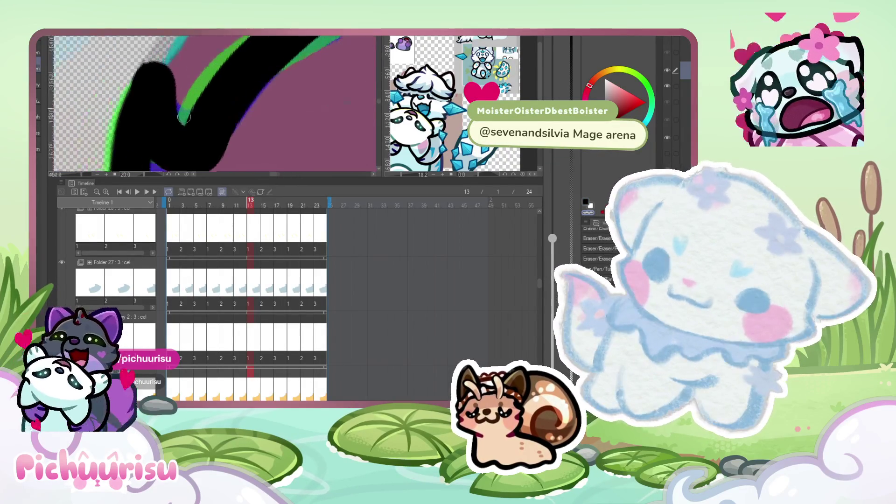
{"action": "left_click_drag", "start_coordinate": [180, 119], "coordinate": [150, 56]}
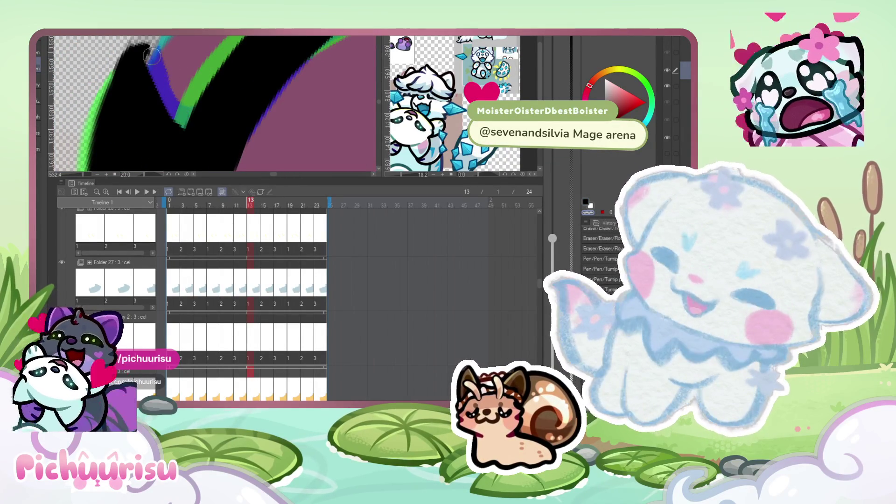
{"action": "mouse_move", "coordinate": [98, 104]}
{"action": "left_mouse_down"}
{"action": "mouse_move", "coordinate": [105, 73]}
{"action": "mouse_move", "coordinate": [93, 135]}
{"action": "left_mouse_up"}
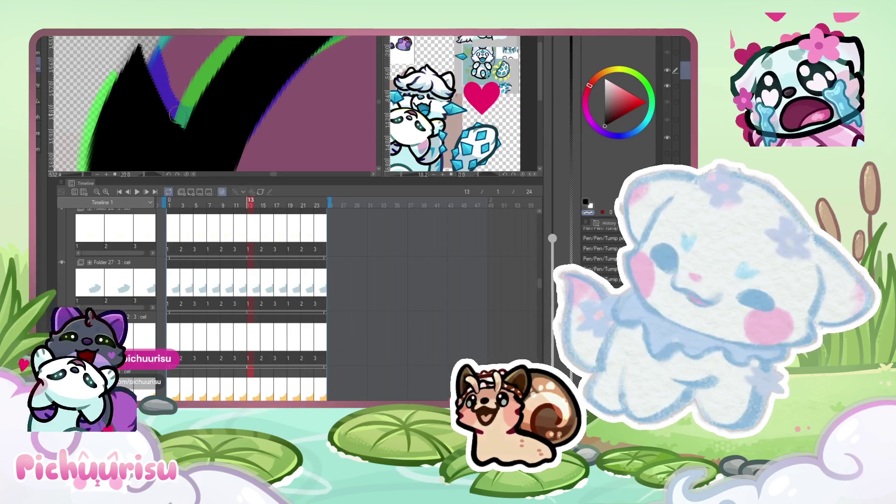
Lasso-select the mouth, then advance to frame 15.
{"action": "scroll", "coordinate": [171, 111], "scroll_direction": "down", "scroll_amount": 1}
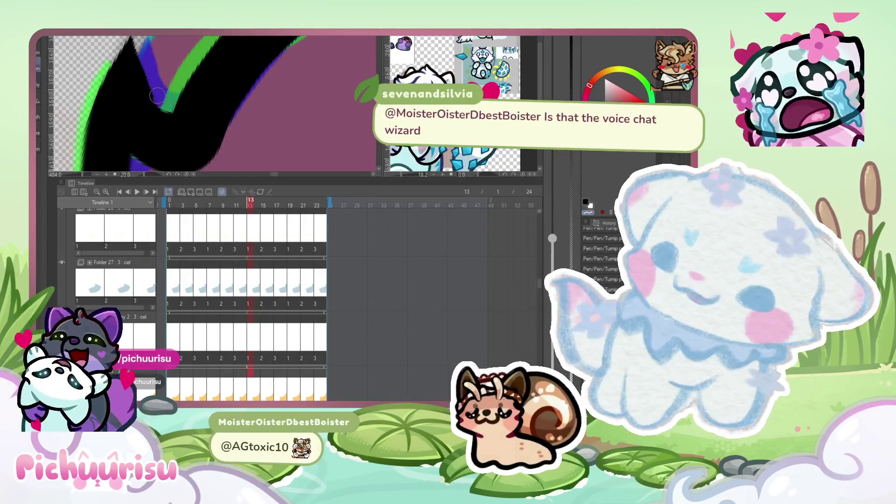
{"action": "scroll", "coordinate": [137, 39], "scroll_direction": "down", "scroll_amount": 10}
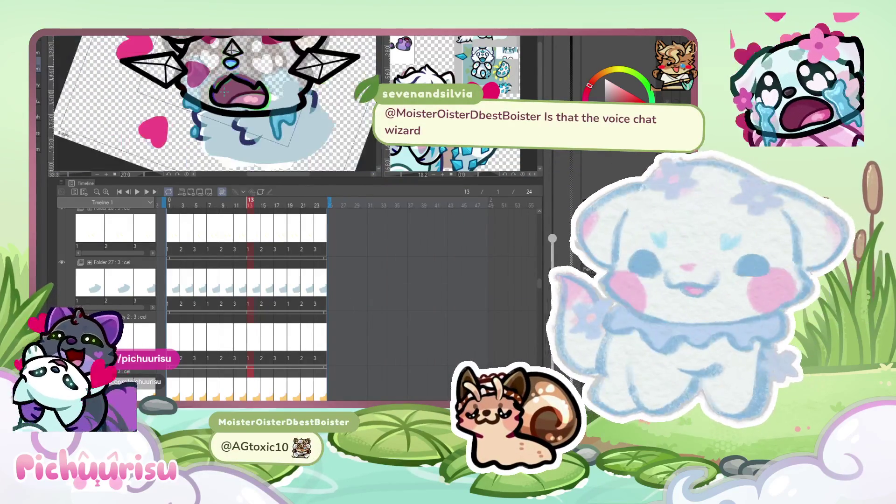
{"action": "scroll", "coordinate": [229, 91], "scroll_direction": "up", "scroll_amount": 4}
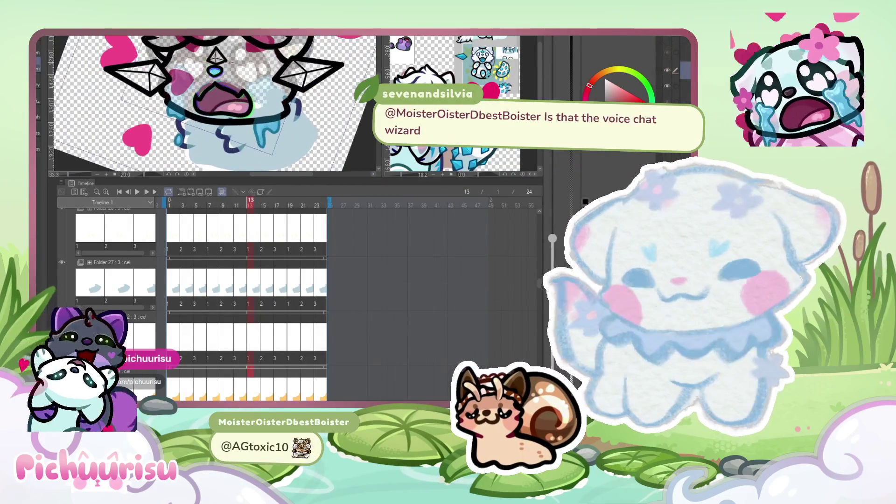
{"action": "left_click_drag", "start_coordinate": [229, 91], "coordinate": [246, 78]}
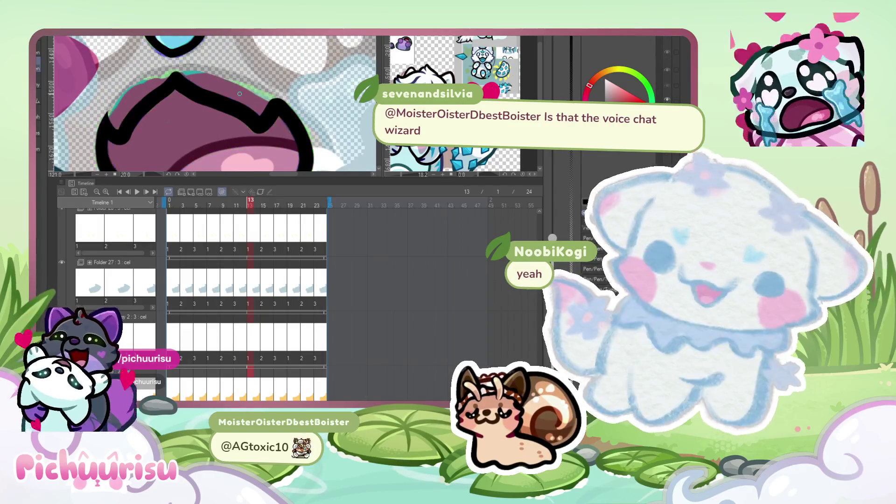
{"action": "scroll", "coordinate": [247, 78], "scroll_direction": "down", "scroll_amount": 1}
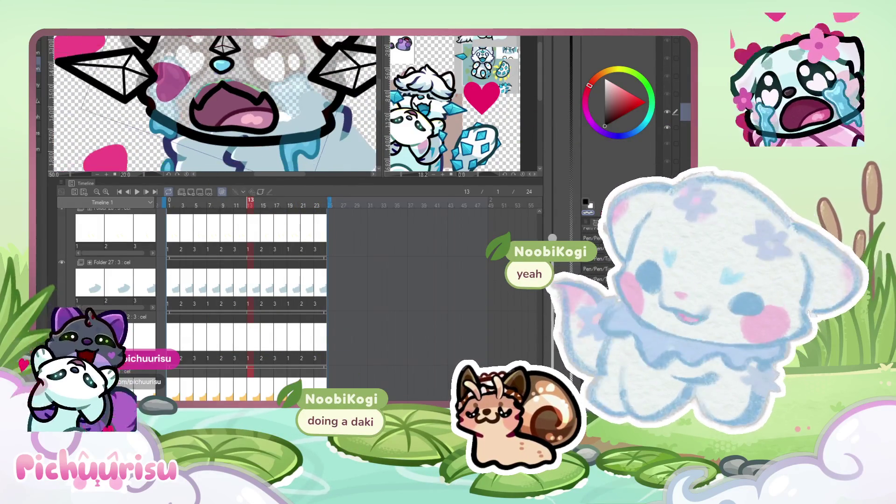
{"action": "scroll", "coordinate": [201, 90], "scroll_direction": "up", "scroll_amount": 1}
{"action": "mouse_move", "coordinate": [181, 108]}
{"action": "left_mouse_down"}
{"action": "mouse_move", "coordinate": [227, 80]}
{"action": "mouse_move", "coordinate": [268, 95]}
{"action": "left_mouse_up"}
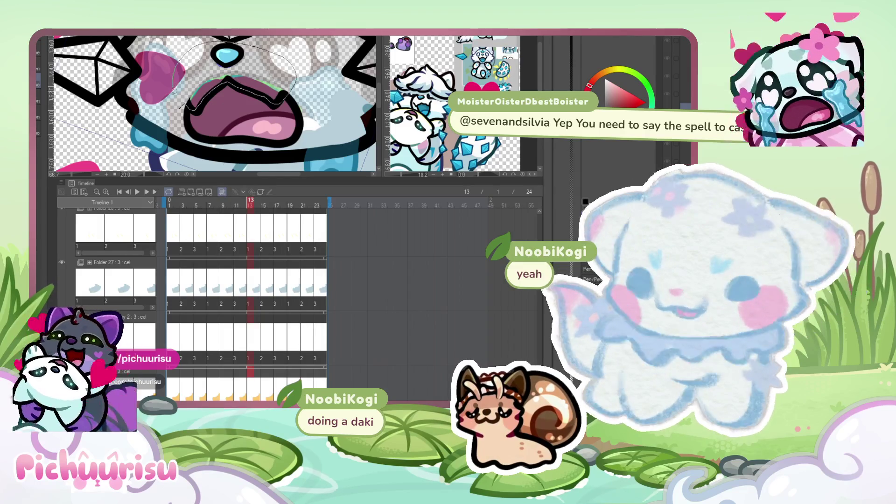
{"action": "left_click_drag", "start_coordinate": [174, 90], "coordinate": [173, 94]}
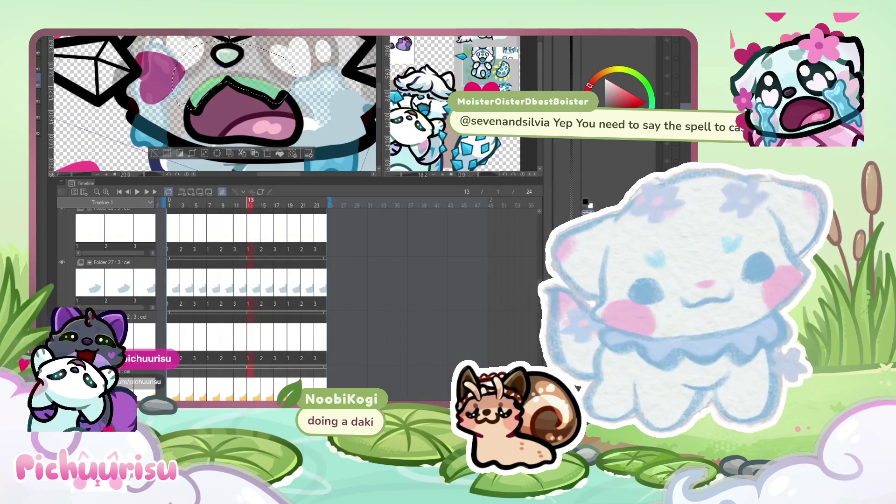
{"action": "key", "text": "Right"}
{"action": "key", "text": "Right"}
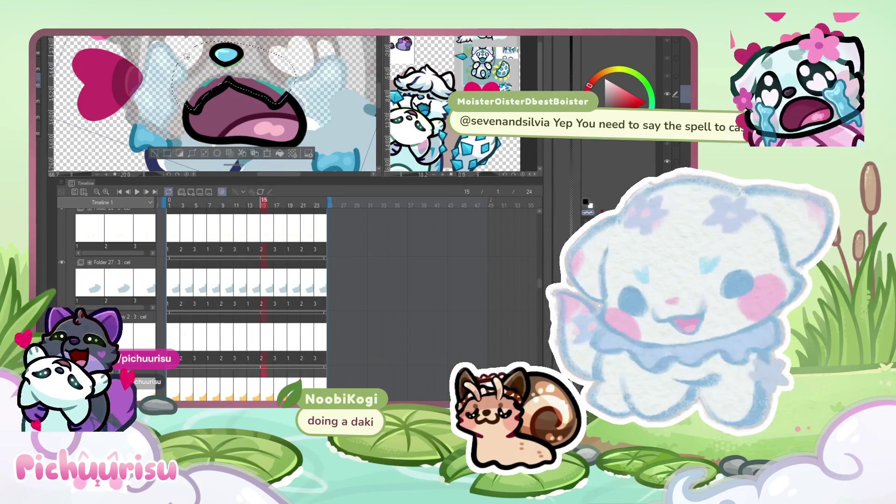
Select the upper mouth and nose area, then deselect back on frame 13.
{"action": "left_click_drag", "start_coordinate": [189, 89], "coordinate": [230, 74]}
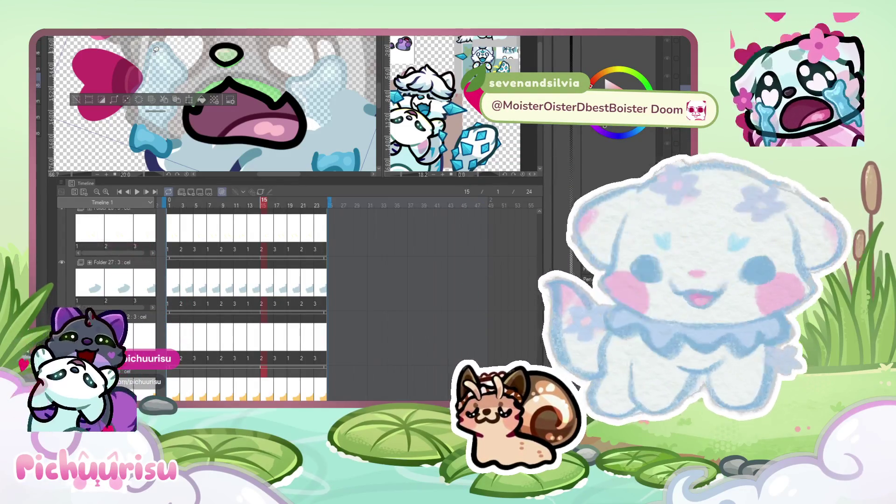
{"action": "scroll", "coordinate": [269, 61], "scroll_direction": "down", "scroll_amount": 1}
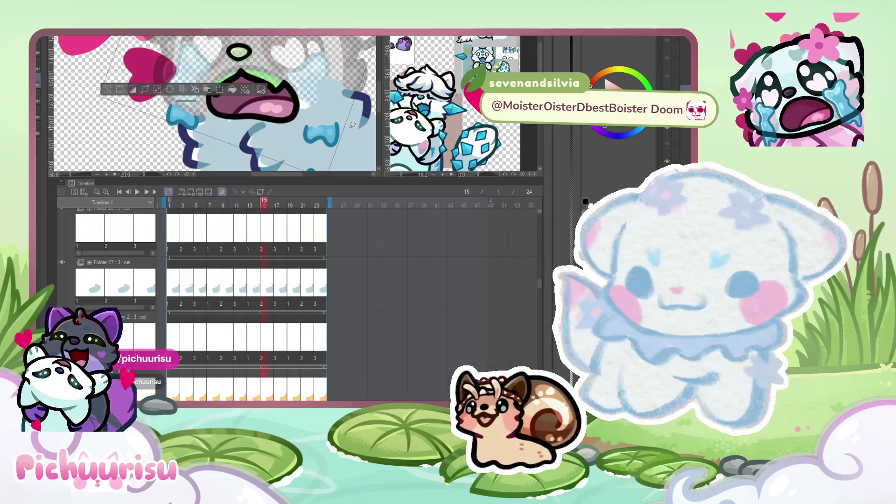
{"action": "left_click_drag", "start_coordinate": [206, 86], "coordinate": [210, 88]}
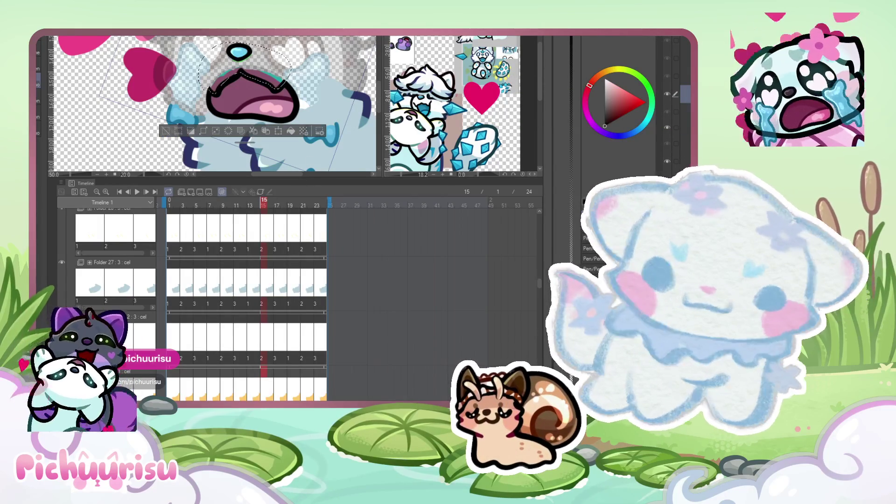
{"action": "left_click", "coordinate": [251, 202]}
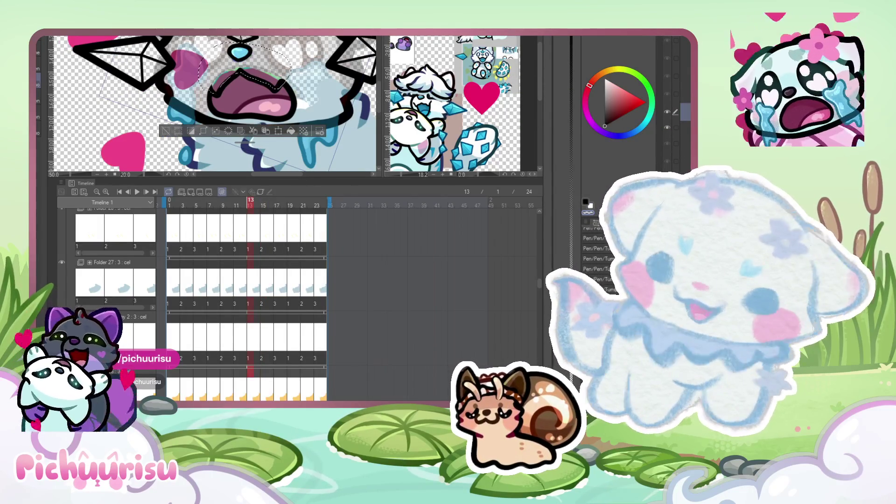
{"action": "key", "text": "ctrl+d"}
Sketch a guide along the mouth's top, then trace and fill frame 15's upper mouth edge.
{"action": "scroll", "coordinate": [192, 80], "scroll_direction": "up", "scroll_amount": 3}
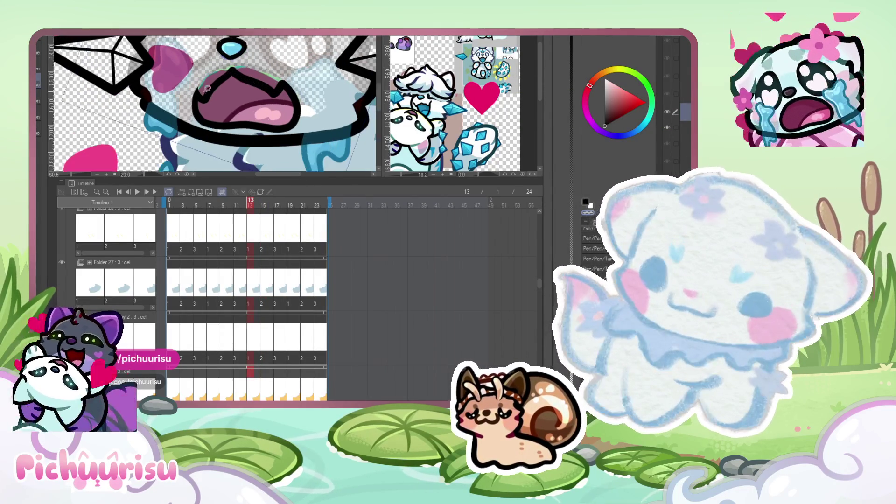
{"action": "mouse_move", "coordinate": [237, 69]}
{"action": "left_mouse_down"}
{"action": "mouse_move", "coordinate": [262, 72]}
{"action": "mouse_move", "coordinate": [215, 54]}
{"action": "mouse_move", "coordinate": [192, 86]}
{"action": "left_mouse_up"}
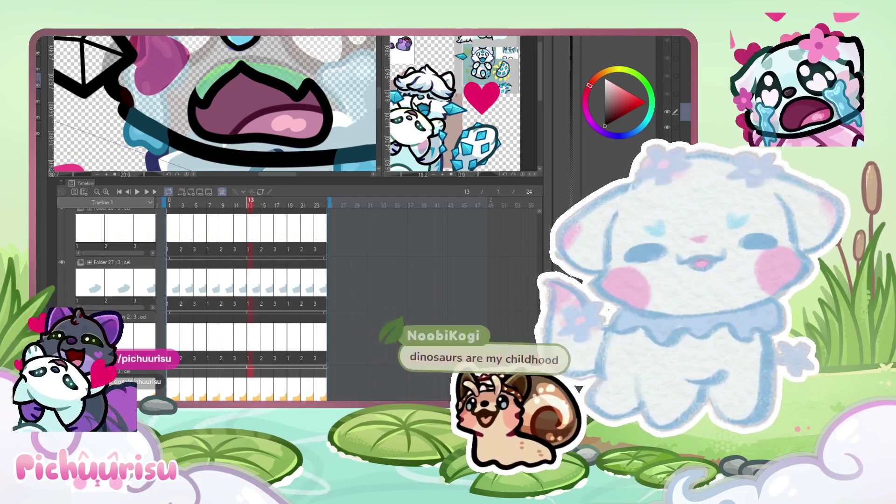
{"action": "key", "text": "Right"}
{"action": "key", "text": "Right"}
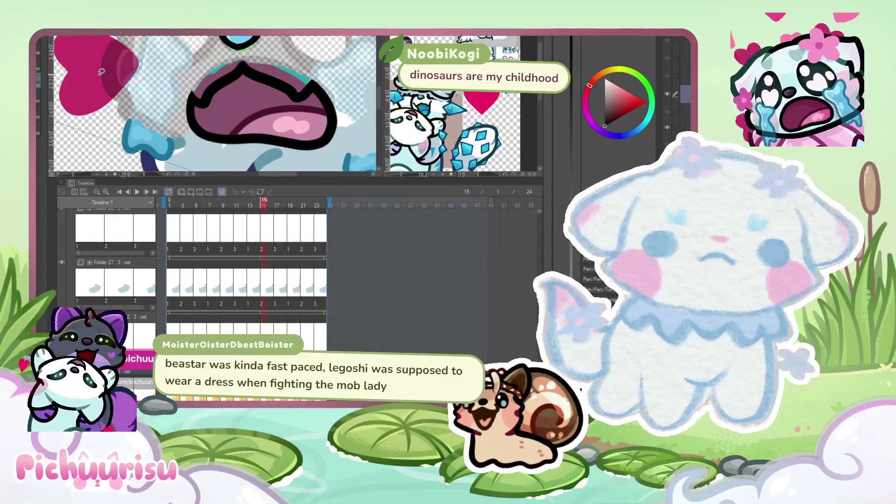
{"action": "scroll", "coordinate": [101, 71], "scroll_direction": "down", "scroll_amount": 2}
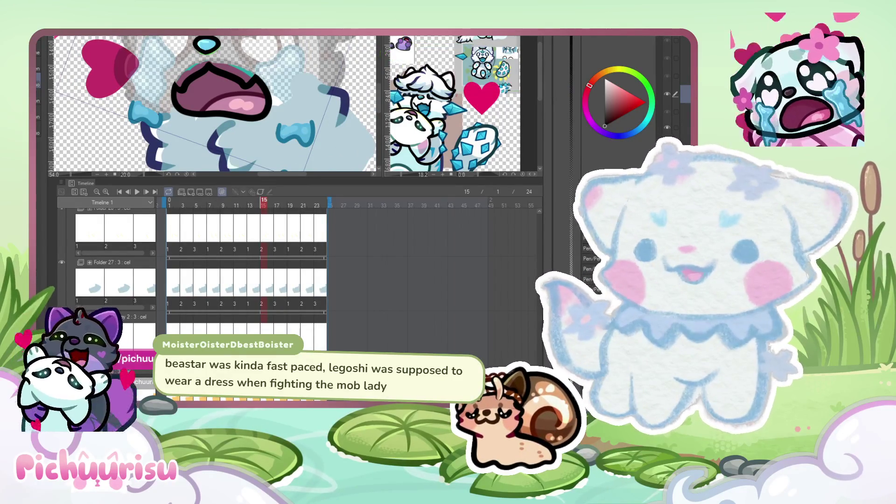
{"action": "scroll", "coordinate": [198, 89], "scroll_direction": "up", "scroll_amount": 3}
{"action": "left_click_drag", "start_coordinate": [198, 89], "coordinate": [238, 57]}
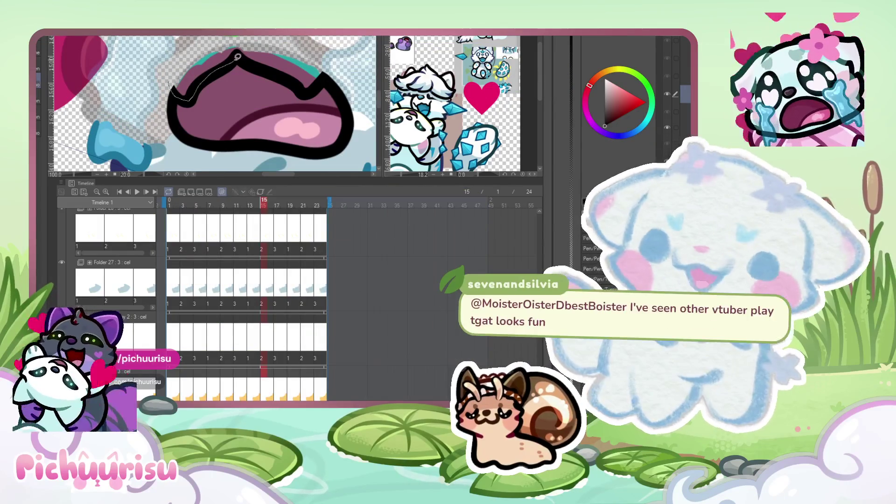
{"action": "left_click_drag", "start_coordinate": [171, 88], "coordinate": [168, 83]}
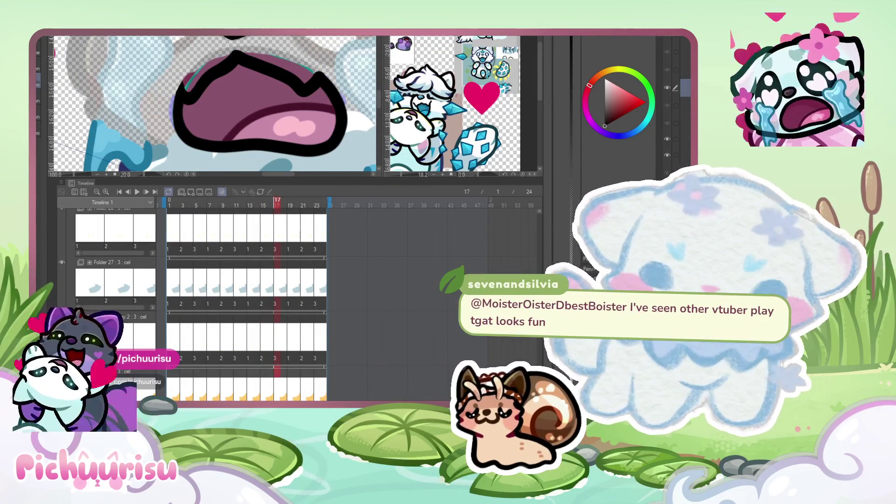
On frame 17, trace the mouth outline, delete the stray top stroke, and switch to the reference emote.
{"action": "scroll", "coordinate": [301, 57], "scroll_direction": "down", "scroll_amount": 1}
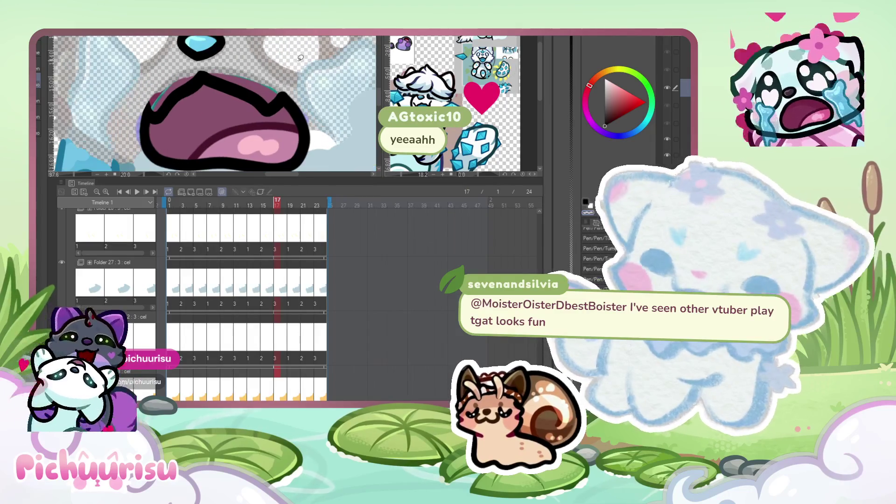
{"action": "mouse_move", "coordinate": [180, 93]}
{"action": "left_mouse_down"}
{"action": "mouse_move", "coordinate": [201, 77]}
{"action": "mouse_move", "coordinate": [249, 90]}
{"action": "left_mouse_up"}
{"action": "left_click_drag", "start_coordinate": [209, 59], "coordinate": [136, 95]}
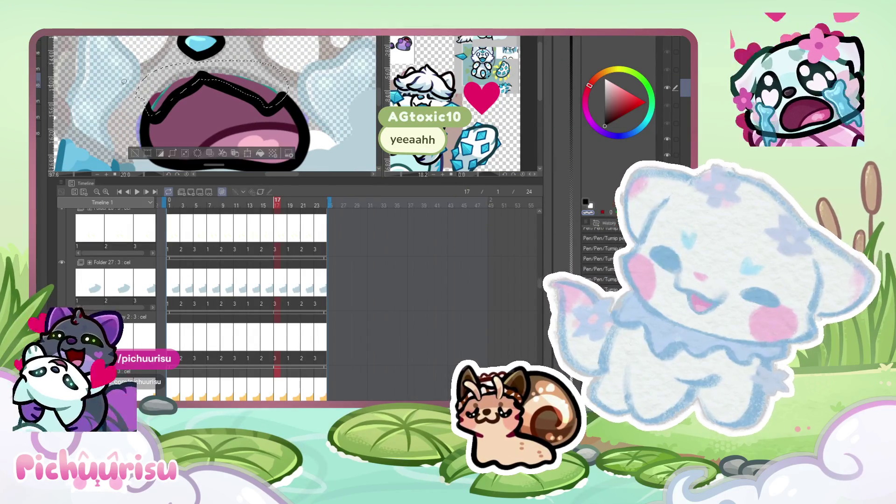
{"action": "key", "text": "Delete"}
{"action": "key", "text": "ctrl+d"}
{"action": "scroll", "coordinate": [146, 77], "scroll_direction": "down", "scroll_amount": 5}
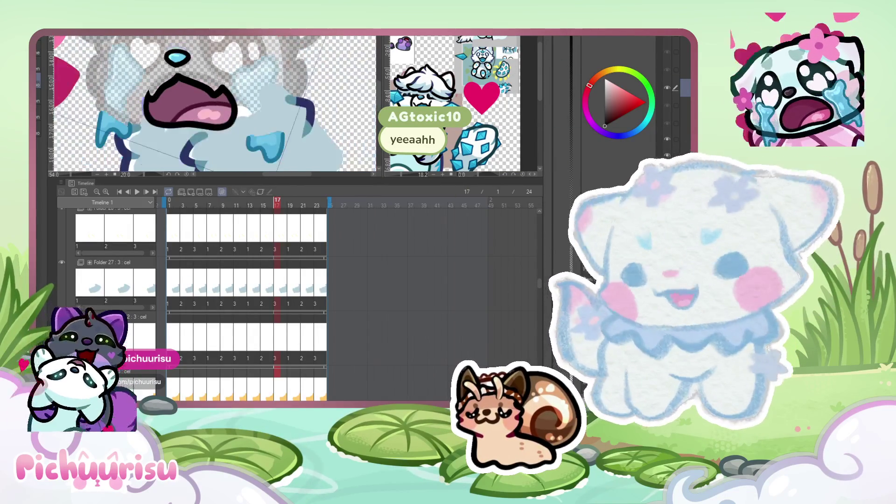
{"action": "left_click", "coordinate": [409, 103]}
{"action": "scroll", "coordinate": [409, 103], "scroll_direction": "up", "scroll_amount": 6}
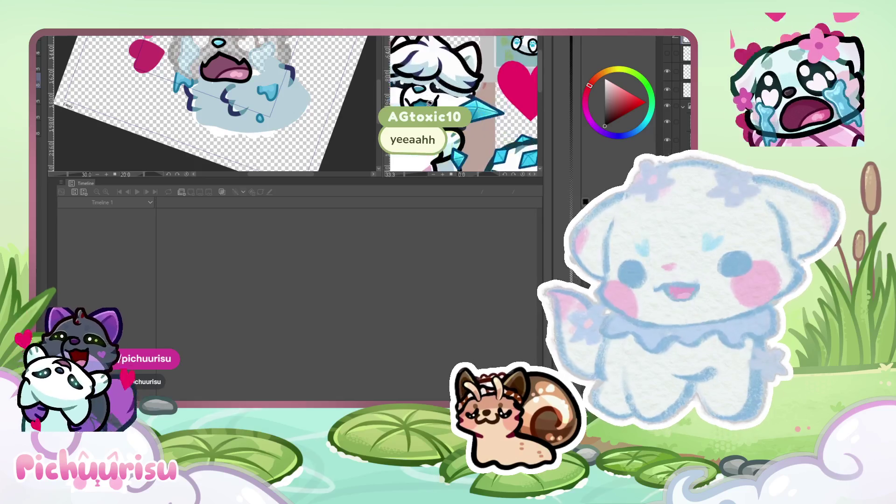
Sample the reference emote's blue and zoom back in on frame 17's mouth.
{"action": "left_click", "coordinate": [427, 101], "text": "alt"}
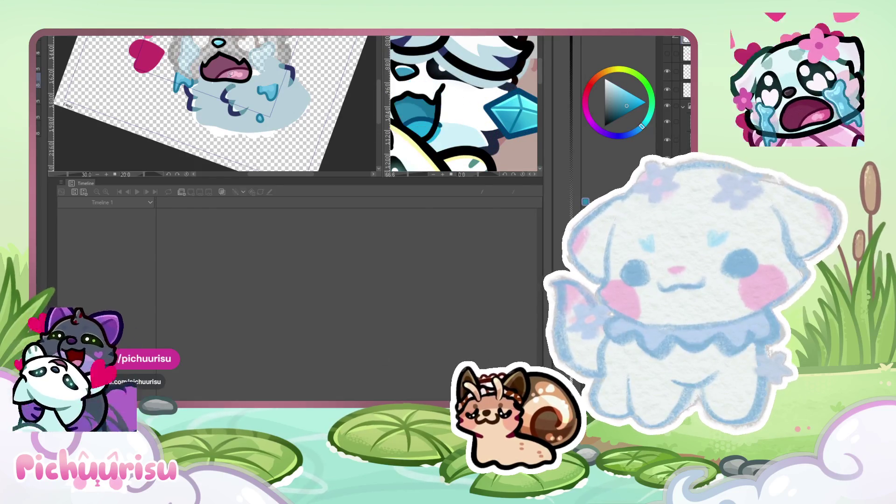
{"action": "left_click", "coordinate": [230, 73]}
{"action": "scroll", "coordinate": [231, 73], "scroll_direction": "up", "scroll_amount": 1}
{"action": "scroll", "coordinate": [232, 51], "scroll_direction": "up", "scroll_amount": 3}
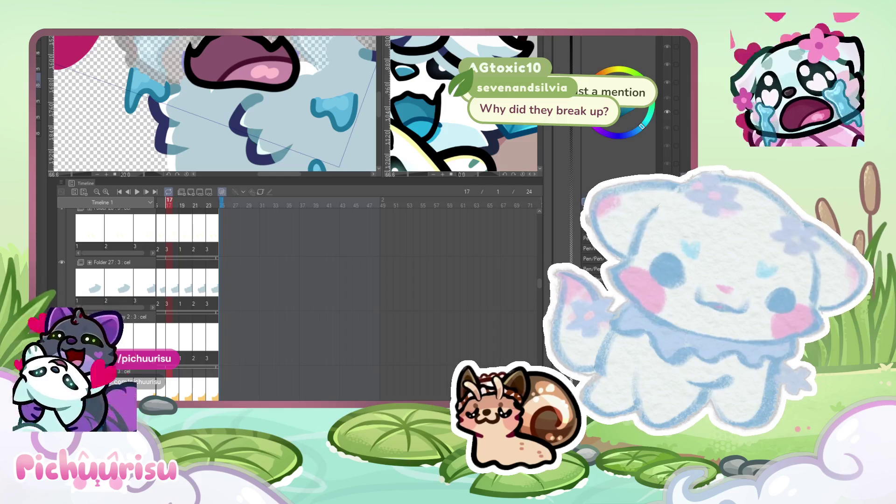
{"action": "scroll", "coordinate": [298, 54], "scroll_direction": "up", "scroll_amount": 2}
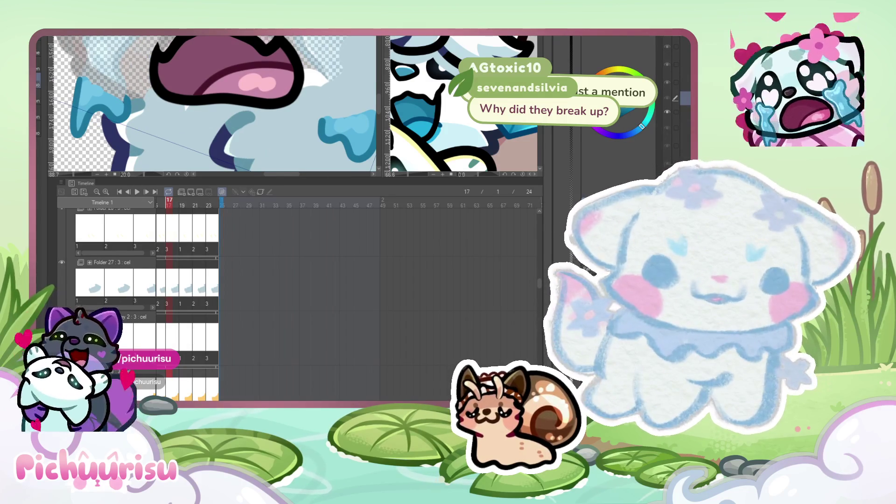
{"action": "scroll", "coordinate": [214, 105], "scroll_direction": "down", "scroll_amount": 1}
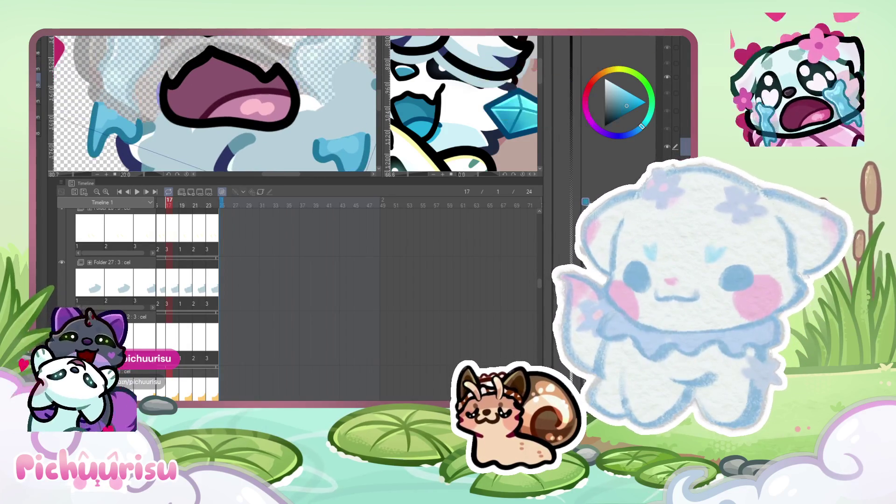
{"action": "scroll", "coordinate": [230, 90], "scroll_direction": "up", "scroll_amount": 3}
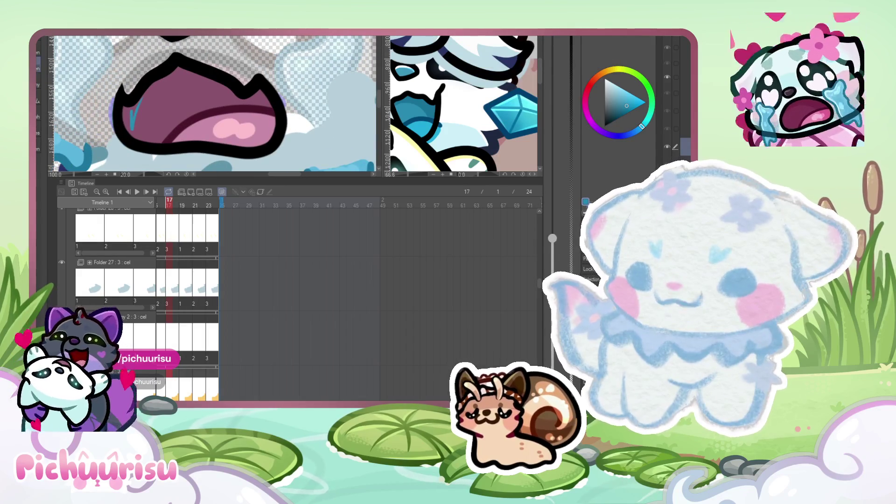
Paint the pink mouth interiors on frames 17 and 15 blue.
{"action": "mouse_move", "coordinate": [186, 54]}
{"action": "left_mouse_down"}
{"action": "mouse_move", "coordinate": [172, 115]}
{"action": "mouse_move", "coordinate": [154, 131]}
{"action": "mouse_move", "coordinate": [129, 108]}
{"action": "mouse_move", "coordinate": [220, 93]}
{"action": "mouse_move", "coordinate": [271, 104]}
{"action": "mouse_move", "coordinate": [172, 115]}
{"action": "mouse_move", "coordinate": [193, 84]}
{"action": "left_mouse_up"}
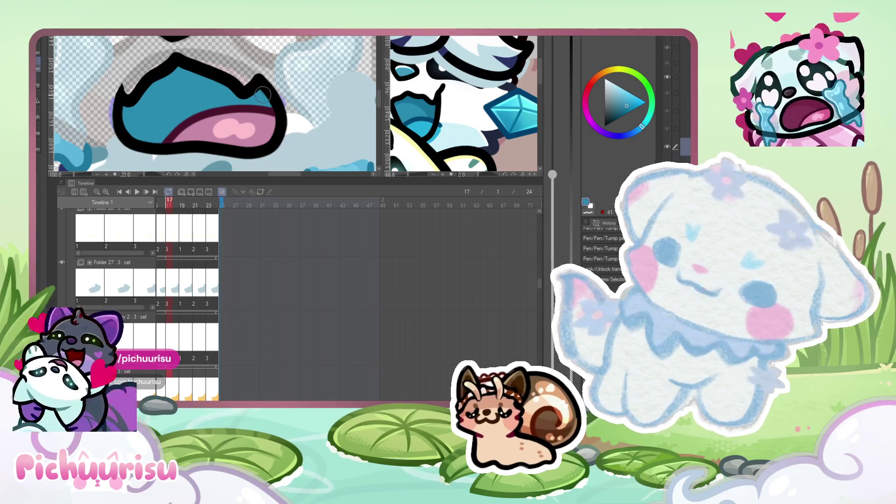
{"action": "scroll", "coordinate": [329, 109], "scroll_direction": "down", "scroll_amount": 2}
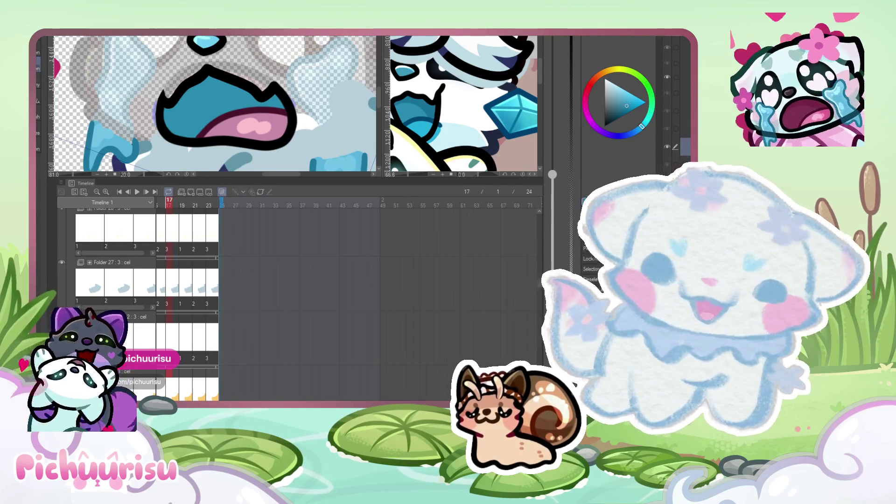
{"action": "key", "text": "Left"}
{"action": "key", "text": "Left"}
{"action": "mouse_move", "coordinate": [187, 94]}
{"action": "left_mouse_down"}
{"action": "mouse_move", "coordinate": [167, 125]}
{"action": "mouse_move", "coordinate": [192, 129]}
{"action": "mouse_move", "coordinate": [206, 115]}
{"action": "mouse_move", "coordinate": [248, 104]}
{"action": "mouse_move", "coordinate": [289, 109]}
{"action": "left_mouse_up"}
{"action": "mouse_move", "coordinate": [237, 97]}
{"action": "left_mouse_down"}
{"action": "mouse_move", "coordinate": [206, 91]}
{"action": "mouse_move", "coordinate": [183, 107]}
{"action": "left_mouse_up"}
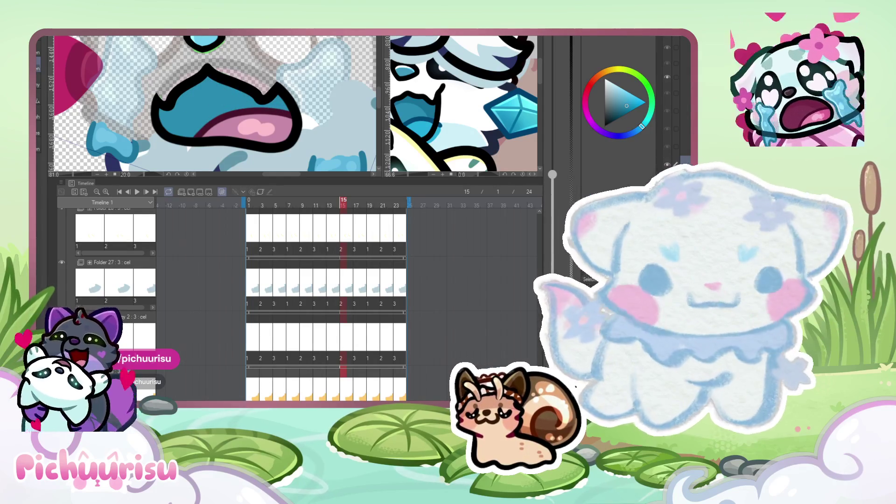
Paint frame 13's mouth blue, then recheck the reference and paint the tongue light blue.
{"action": "key", "text": "Left"}
{"action": "key", "text": "Left"}
{"action": "mouse_move", "coordinate": [191, 89]}
{"action": "left_mouse_down"}
{"action": "mouse_move", "coordinate": [167, 121]}
{"action": "mouse_move", "coordinate": [189, 126]}
{"action": "mouse_move", "coordinate": [196, 110]}
{"action": "mouse_move", "coordinate": [177, 133]}
{"action": "mouse_move", "coordinate": [215, 109]}
{"action": "mouse_move", "coordinate": [280, 102]}
{"action": "left_mouse_up"}
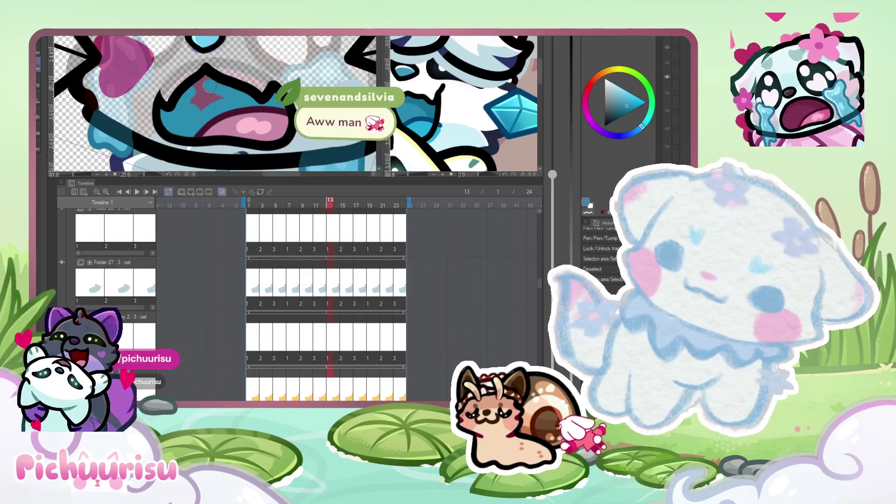
{"action": "left_click_drag", "start_coordinate": [210, 83], "coordinate": [199, 102]}
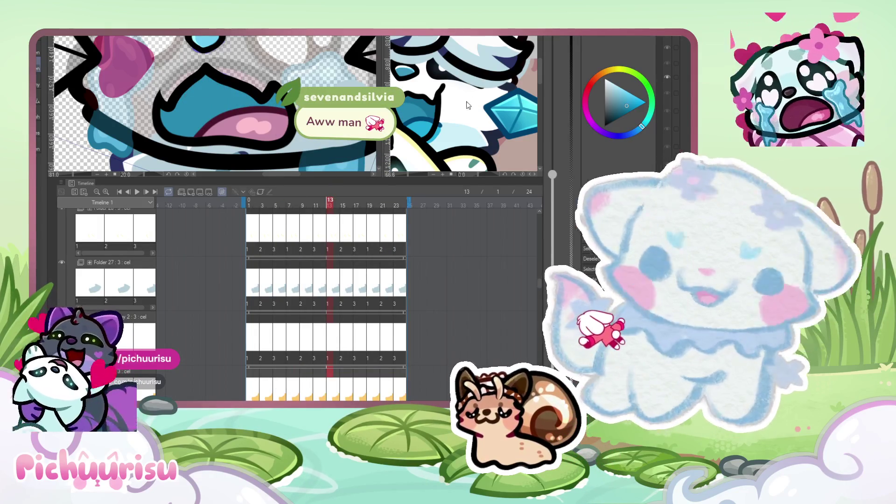
{"action": "left_click", "coordinate": [468, 105]}
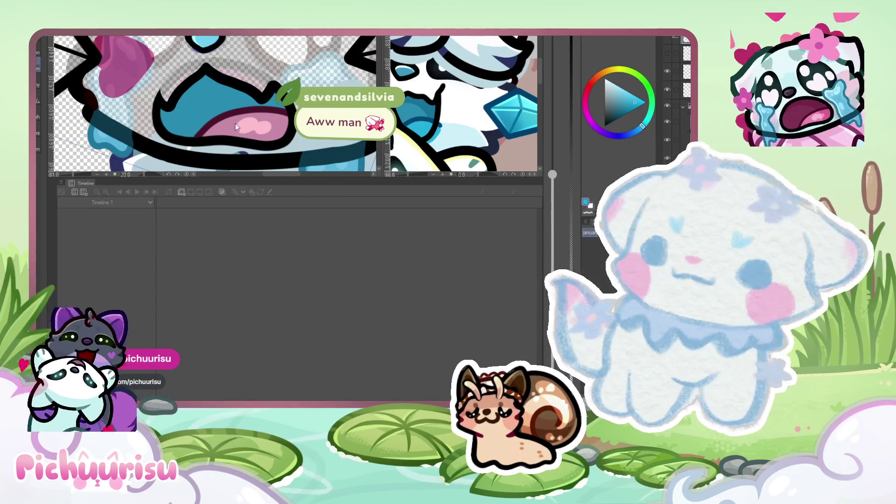
{"action": "left_click", "coordinate": [223, 124]}
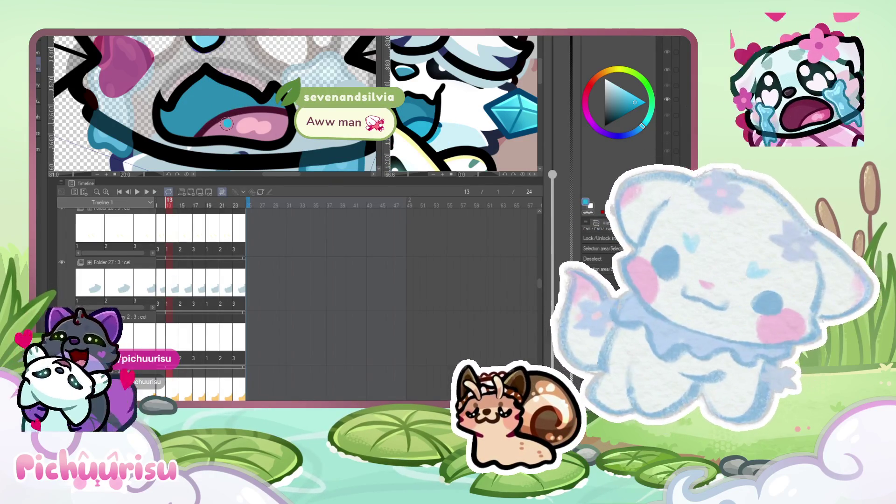
{"action": "left_click_drag", "start_coordinate": [216, 128], "coordinate": [279, 118]}
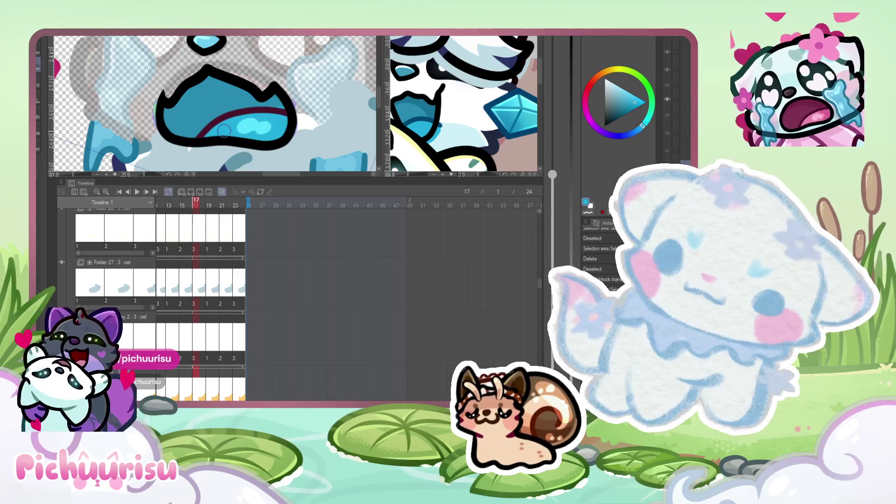
{"action": "scroll", "coordinate": [252, 112], "scroll_direction": "up", "scroll_amount": 2}
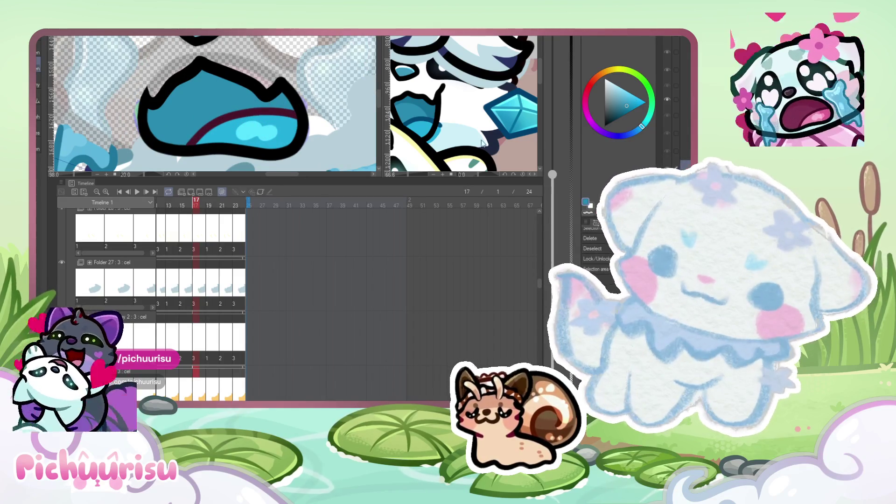
Eyedrop the mouth's blue and paint it over the maroon band along the mouth's upper edge.
{"action": "left_click", "coordinate": [311, 112]}
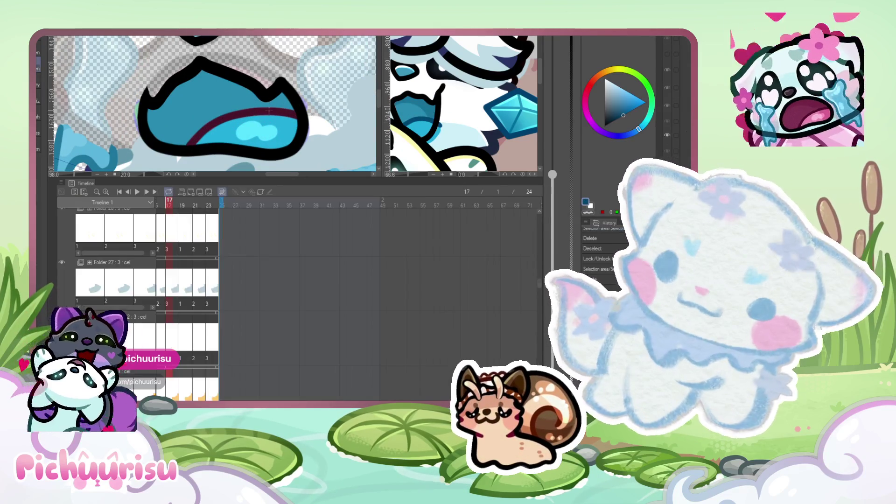
{"action": "scroll", "coordinate": [316, 104], "scroll_direction": "up", "scroll_amount": 4}
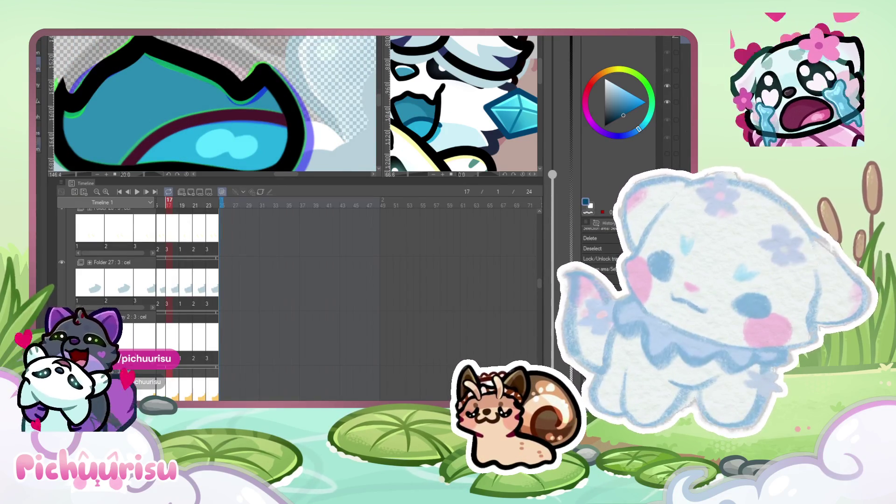
{"action": "scroll", "coordinate": [215, 87], "scroll_direction": "up", "scroll_amount": 5}
{"action": "left_click_drag", "start_coordinate": [271, 98], "coordinate": [282, 125]}
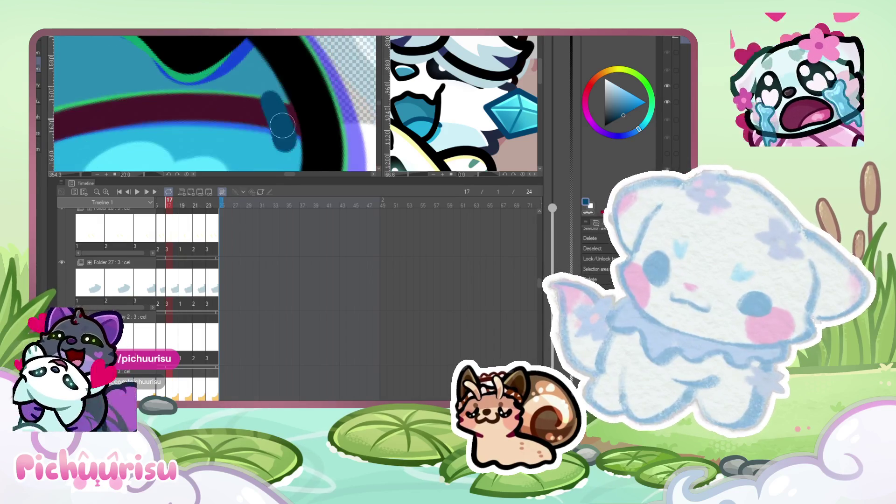
{"action": "key", "text": "ctrl+z"}
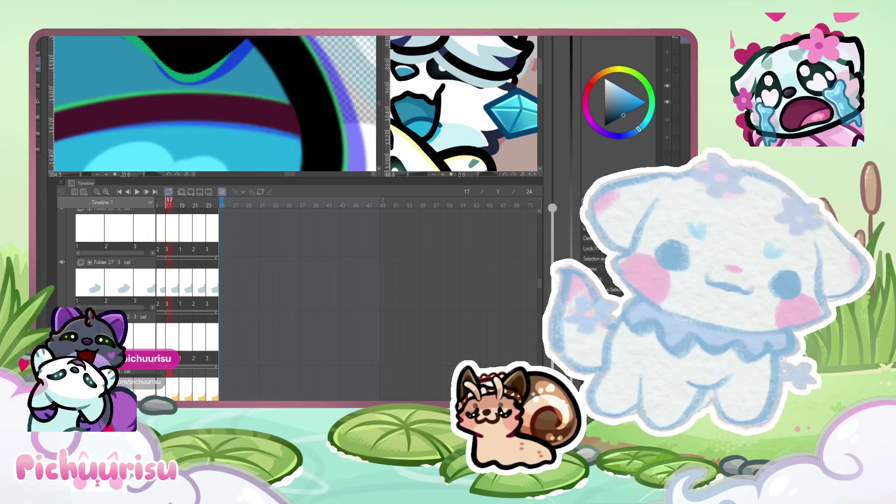
{"action": "left_click_drag", "start_coordinate": [274, 112], "coordinate": [284, 127]}
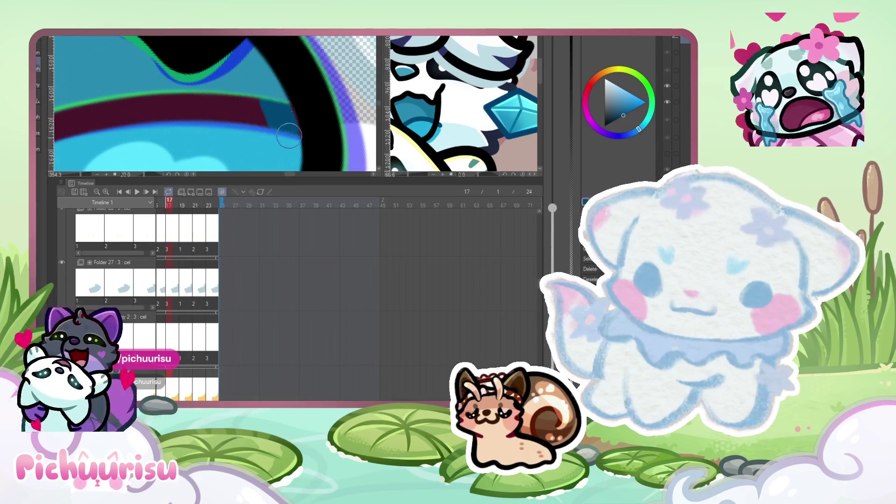
{"action": "key", "text": "ctrl+z"}
{"action": "left_click", "coordinate": [280, 117], "text": "alt"}
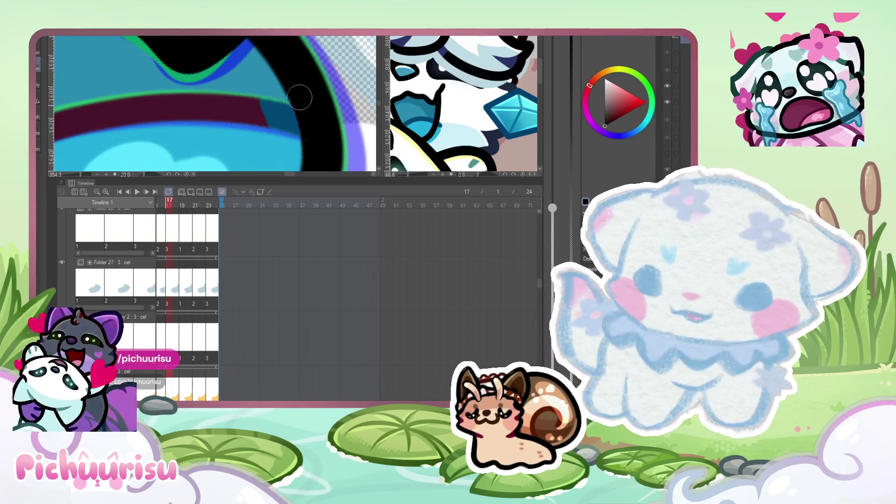
{"action": "left_click", "coordinate": [281, 115], "text": "alt"}
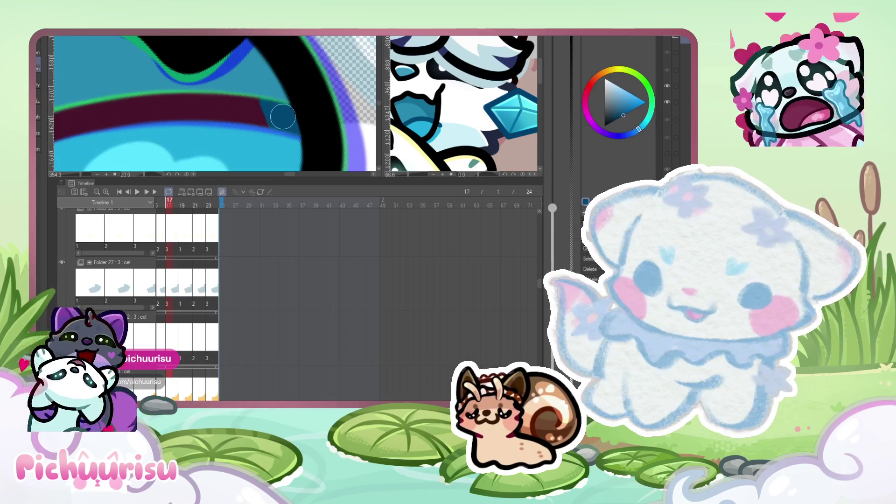
{"action": "scroll", "coordinate": [283, 116], "scroll_direction": "up", "scroll_amount": 3}
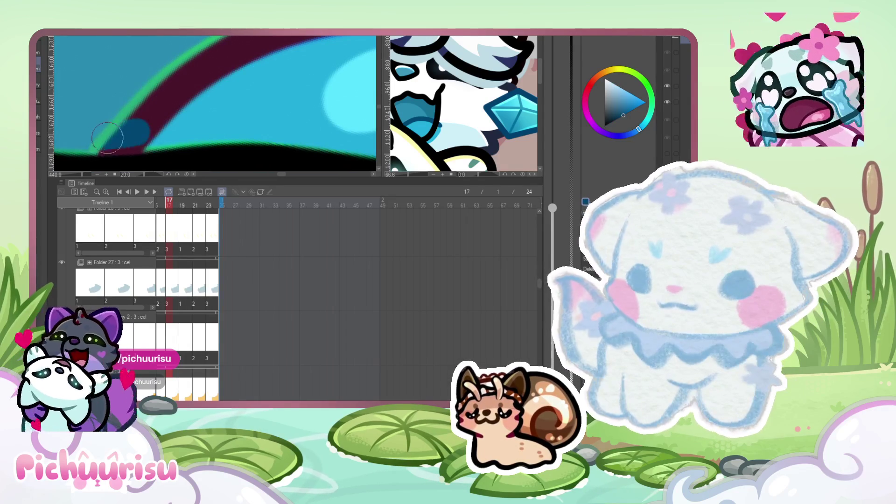
{"action": "scroll", "coordinate": [112, 142], "scroll_direction": "down", "scroll_amount": 4}
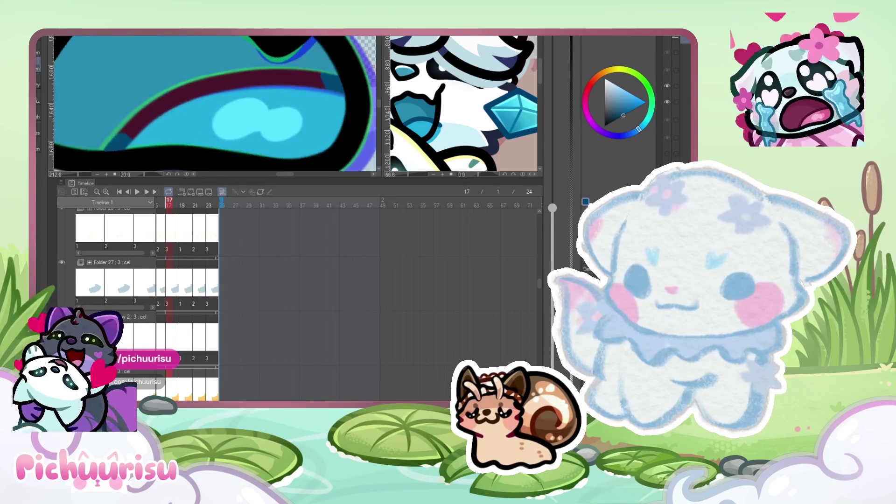
{"action": "mouse_move", "coordinate": [162, 111]}
{"action": "left_mouse_down"}
{"action": "mouse_move", "coordinate": [135, 124]}
{"action": "mouse_move", "coordinate": [229, 89]}
{"action": "mouse_move", "coordinate": [299, 86]}
{"action": "left_mouse_up"}
{"action": "scroll", "coordinate": [176, 97], "scroll_direction": "down", "scroll_amount": 4}
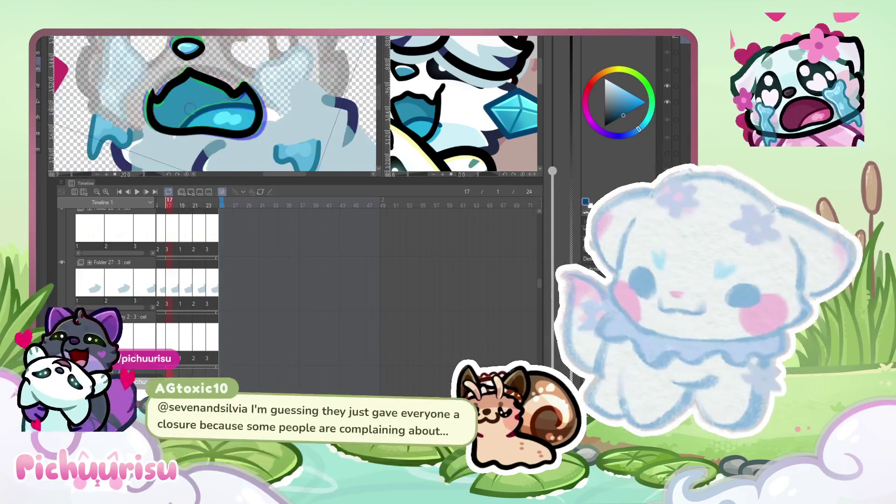
Paint dark blue over frame 15's maroon mouth band.
{"action": "scroll", "coordinate": [251, 92], "scroll_direction": "up", "scroll_amount": 5}
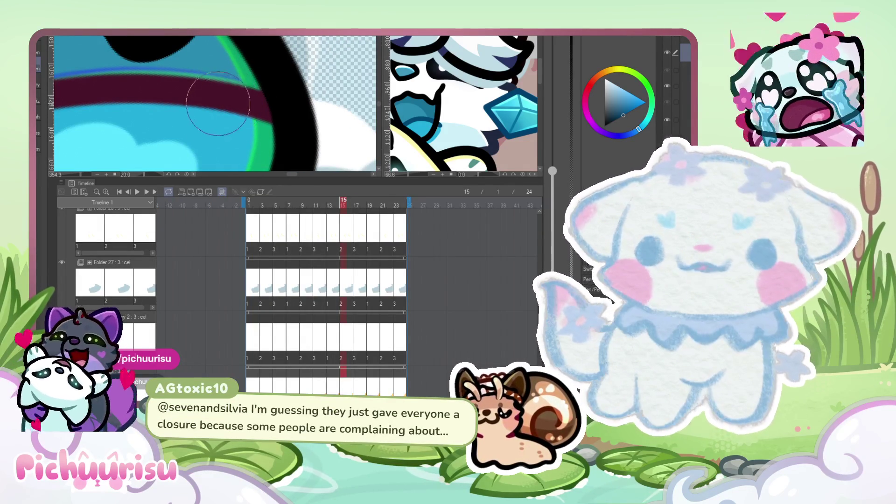
{"action": "left_click_drag", "start_coordinate": [219, 109], "coordinate": [231, 110]}
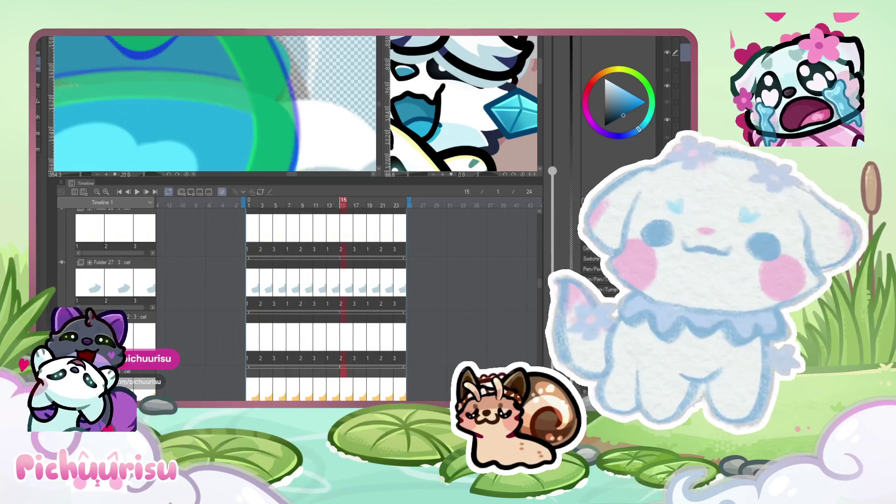
{"action": "left_click_drag", "start_coordinate": [231, 113], "coordinate": [261, 140]}
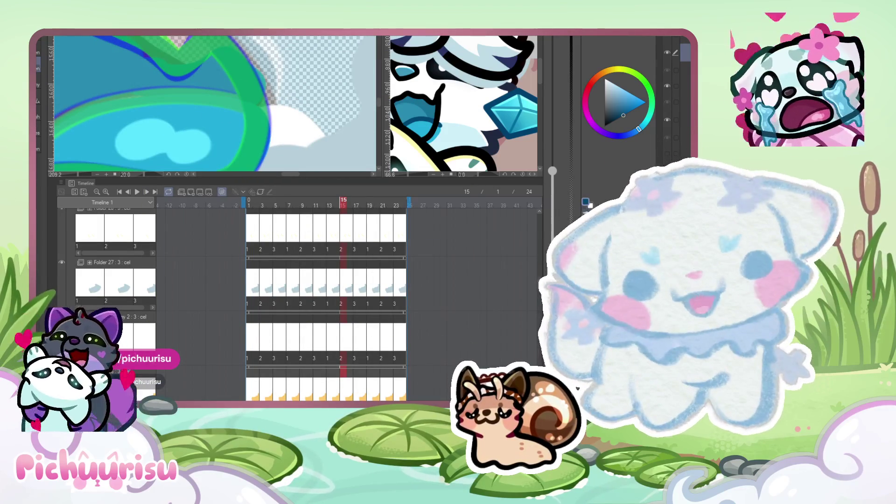
{"action": "scroll", "coordinate": [672, 102], "scroll_direction": "down", "scroll_amount": 3}
{"action": "left_click_drag", "start_coordinate": [215, 103], "coordinate": [242, 135]}
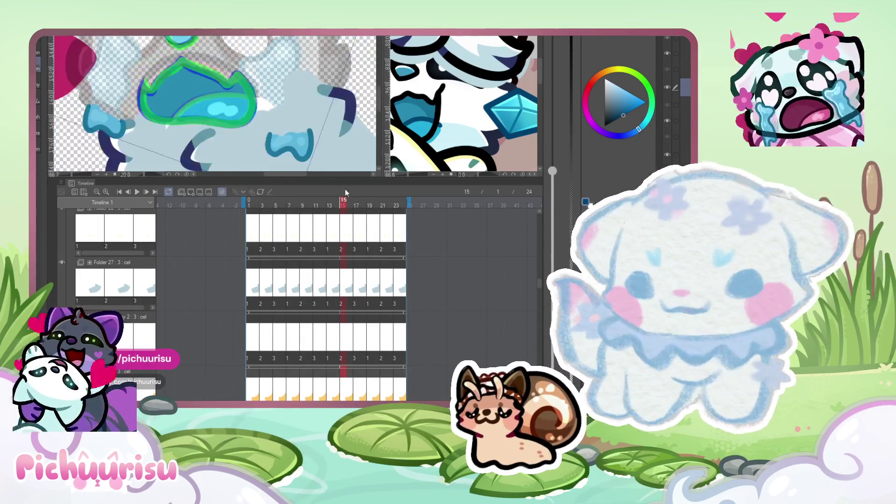
Turn off onion skin and compare the mouth on frames 13, 15, 14, 11 and 10.
{"action": "left_click", "coordinate": [330, 206]}
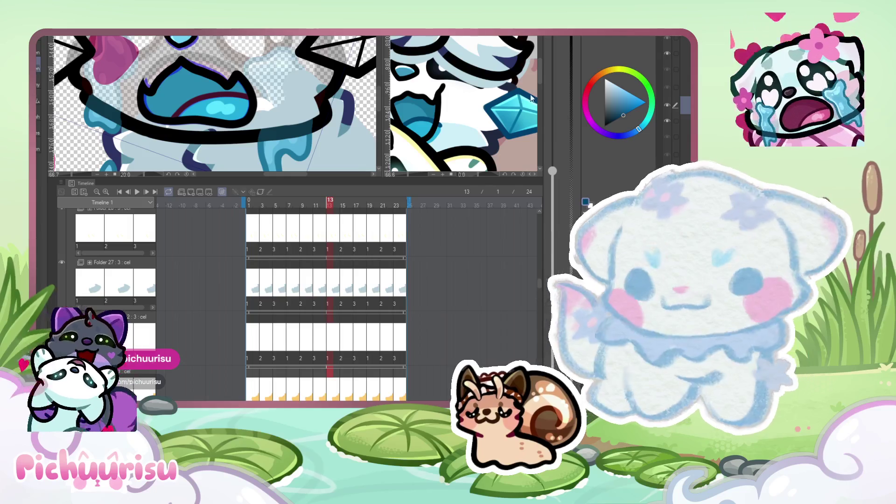
{"action": "left_click", "coordinate": [343, 206]}
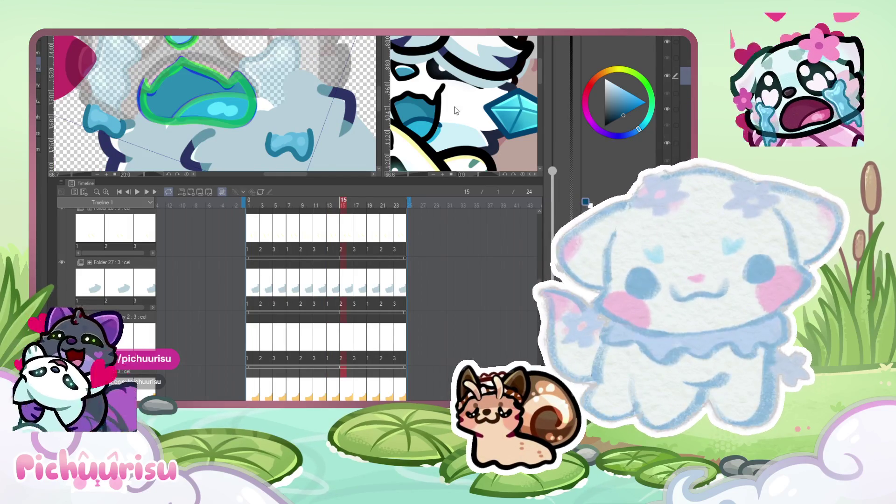
{"action": "scroll", "coordinate": [206, 86], "scroll_direction": "up", "scroll_amount": 5}
{"action": "scroll", "coordinate": [206, 86], "scroll_direction": "down", "scroll_amount": 3}
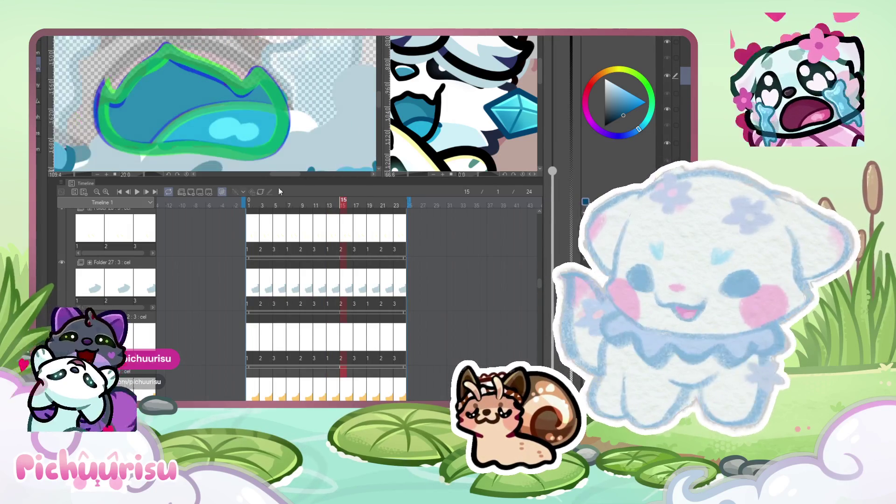
{"action": "left_click", "coordinate": [222, 192]}
{"action": "scroll", "coordinate": [215, 116], "scroll_direction": "down", "scroll_amount": 3}
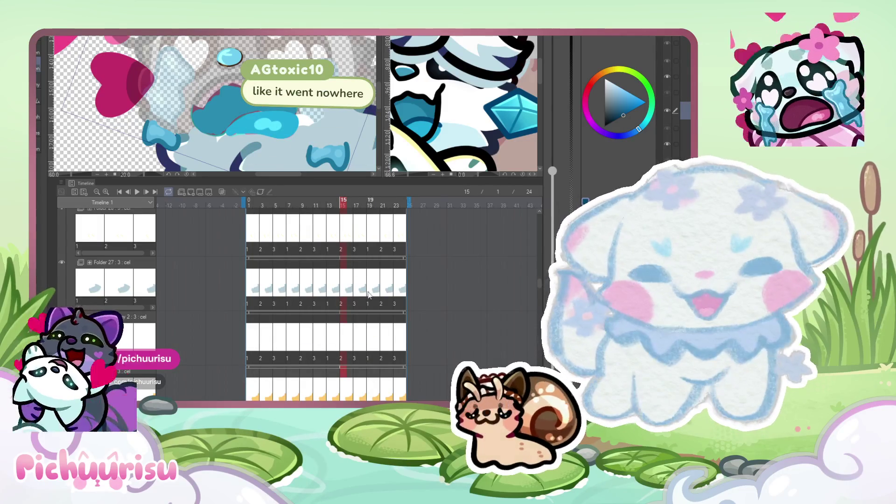
{"action": "left_click", "coordinate": [336, 286]}
{"action": "left_click", "coordinate": [315, 286]}
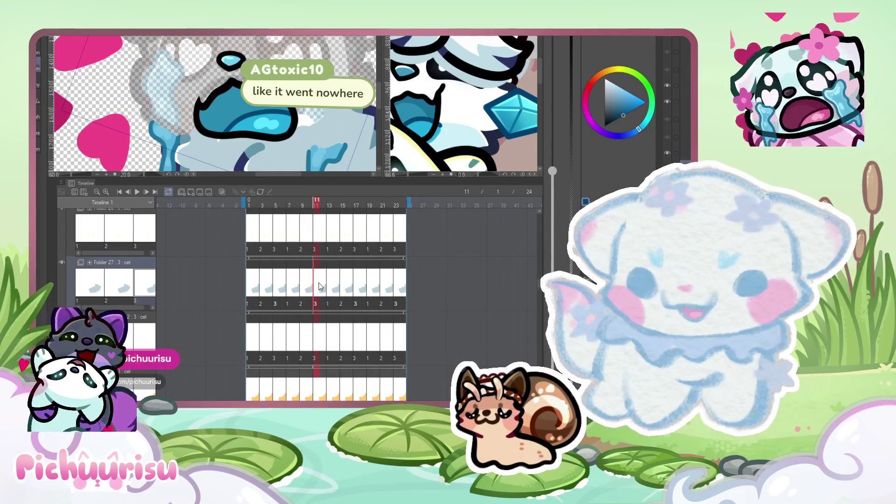
{"action": "left_click", "coordinate": [307, 286]}
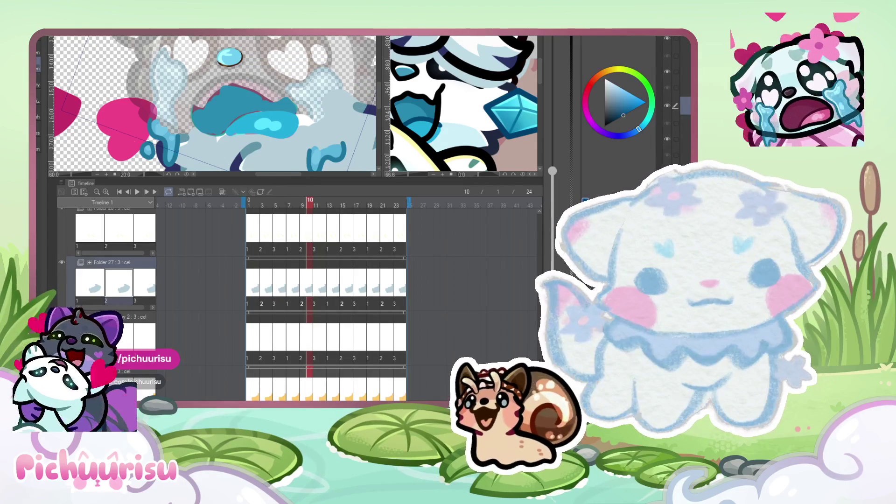
Select the cel layer below Folder 27 and step forward from frame 11 through the drawings.
{"action": "left_click", "coordinate": [683, 159]}
{"action": "scroll", "coordinate": [293, 109], "scroll_direction": "up", "scroll_amount": 2}
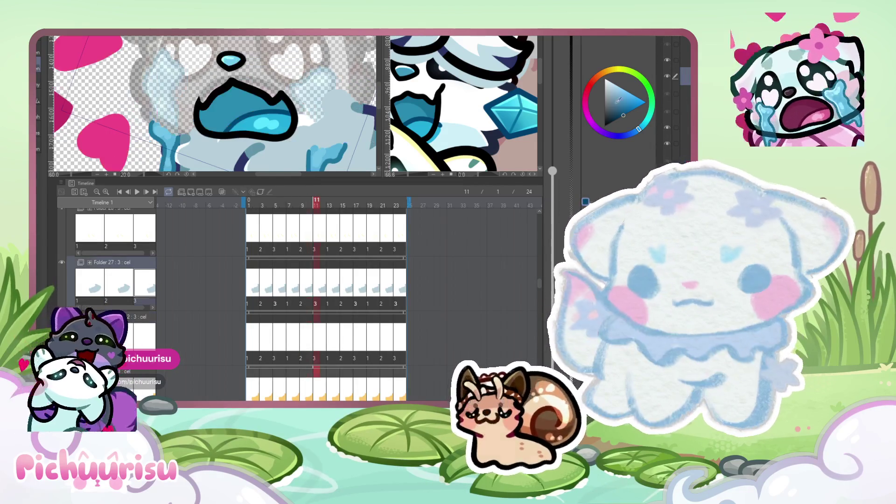
{"action": "key", "text": "Right"}
{"action": "scroll", "coordinate": [672, 94], "scroll_direction": "down", "scroll_amount": 1}
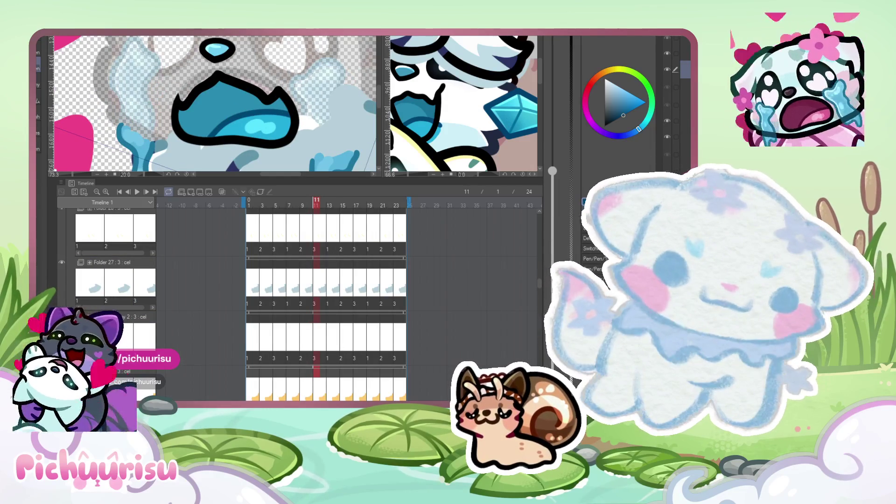
{"action": "key", "text": "Right"}
{"action": "key", "text": "Right"}
{"action": "key", "text": "Right"}
{"action": "key", "text": "Right"}
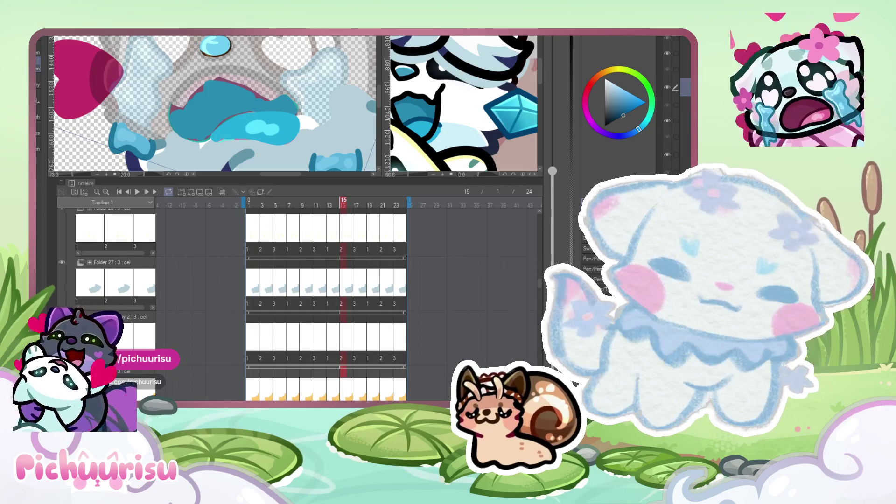
Paste the black mouth lineart back and darken the lighter blue area of the mouth.
{"action": "key", "text": "ctrl+v"}
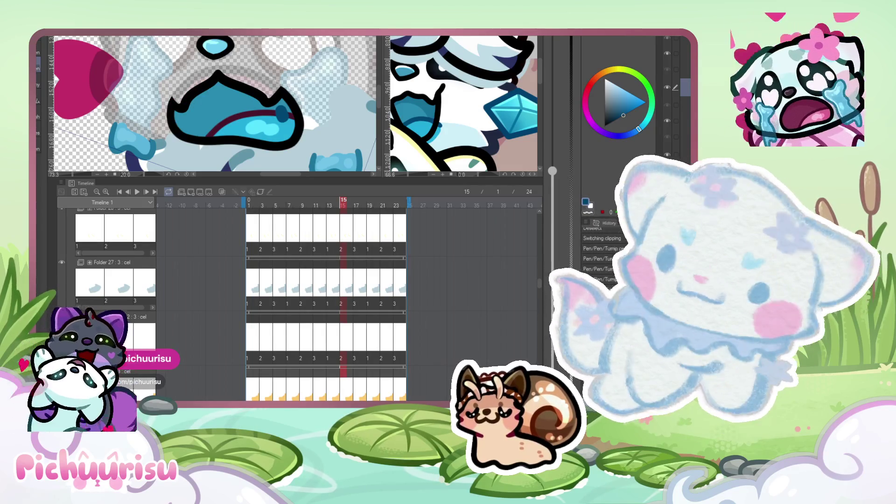
{"action": "scroll", "coordinate": [257, 138], "scroll_direction": "up", "scroll_amount": 3}
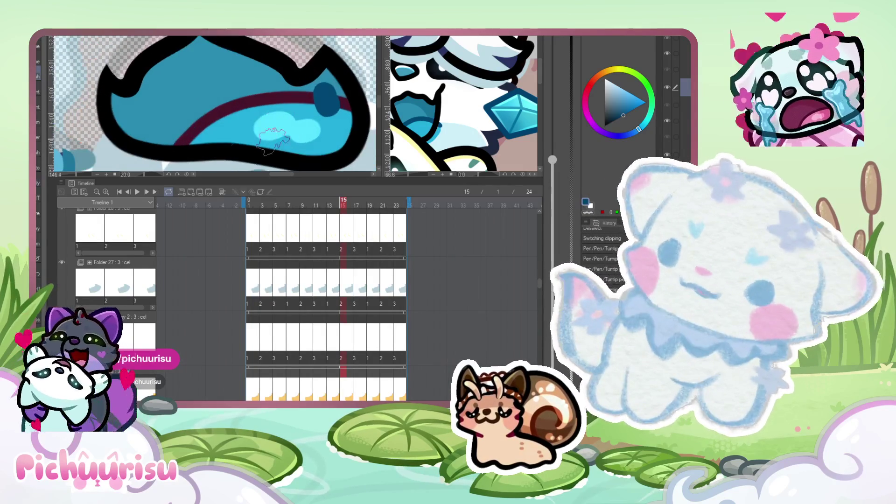
{"action": "scroll", "coordinate": [327, 93], "scroll_direction": "up", "scroll_amount": 5}
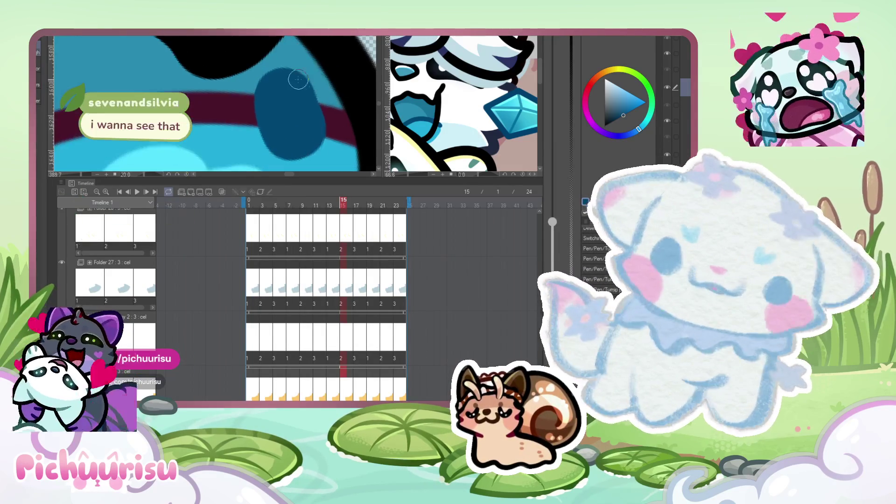
{"action": "scroll", "coordinate": [284, 80], "scroll_direction": "up", "scroll_amount": 2}
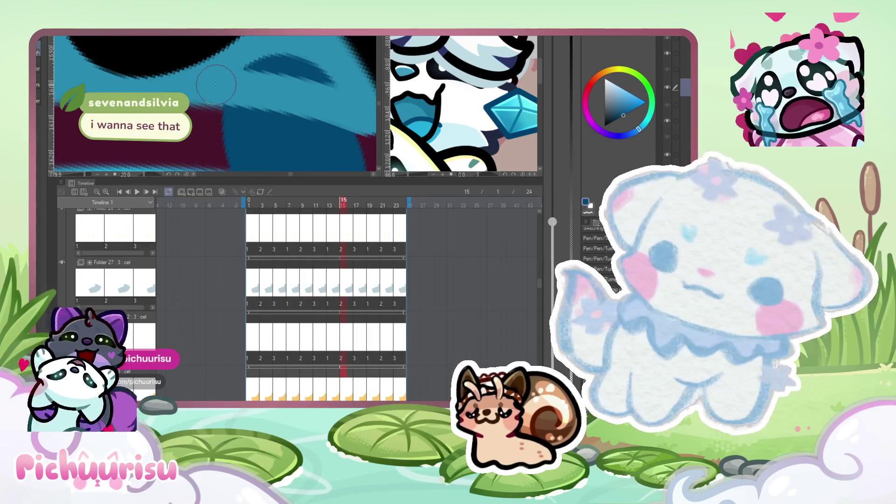
{"action": "mouse_move", "coordinate": [357, 111]}
{"action": "left_mouse_down"}
{"action": "mouse_move", "coordinate": [280, 84]}
{"action": "mouse_move", "coordinate": [286, 92]}
{"action": "left_mouse_up"}
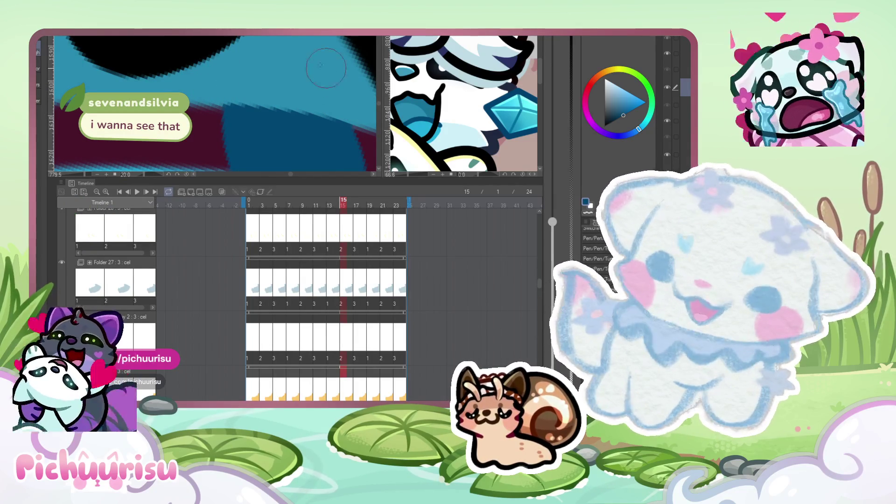
Paint dark blue over the maroon band inside the mouth in two strokes.
{"action": "scroll", "coordinate": [233, 98], "scroll_direction": "down", "scroll_amount": 2}
{"action": "scroll", "coordinate": [208, 111], "scroll_direction": "up", "scroll_amount": 2}
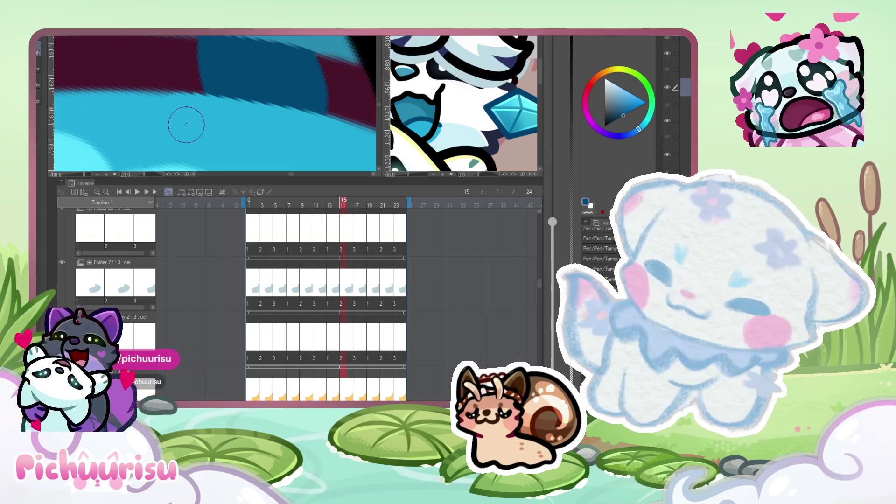
{"action": "scroll", "coordinate": [186, 124], "scroll_direction": "down", "scroll_amount": 5}
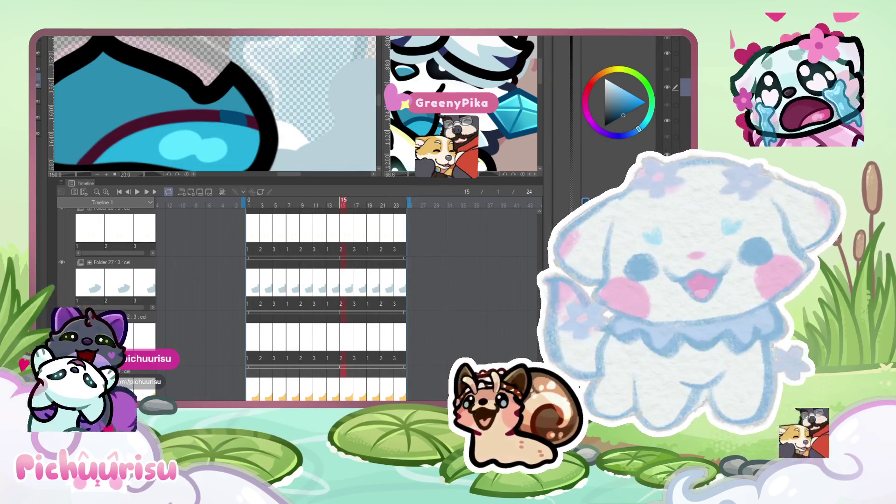
{"action": "scroll", "coordinate": [241, 94], "scroll_direction": "up", "scroll_amount": 3}
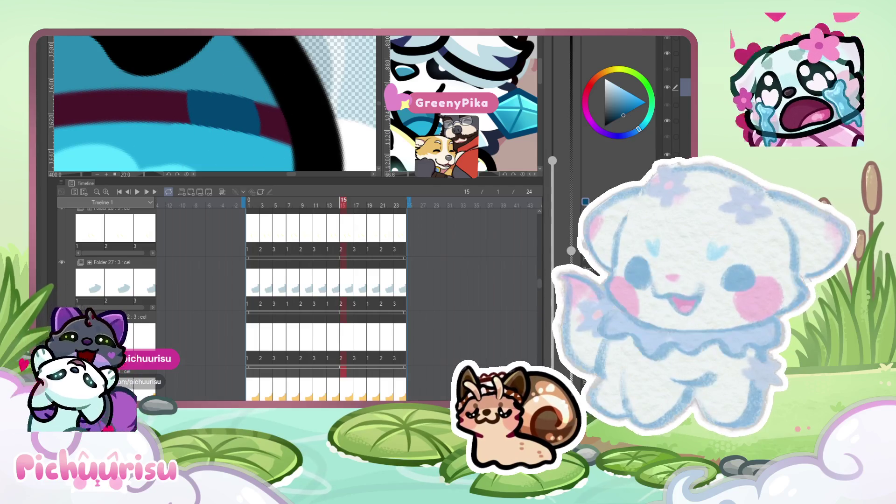
{"action": "mouse_move", "coordinate": [220, 111]}
{"action": "left_mouse_down"}
{"action": "mouse_move", "coordinate": [260, 119]}
{"action": "mouse_move", "coordinate": [253, 124]}
{"action": "left_mouse_up"}
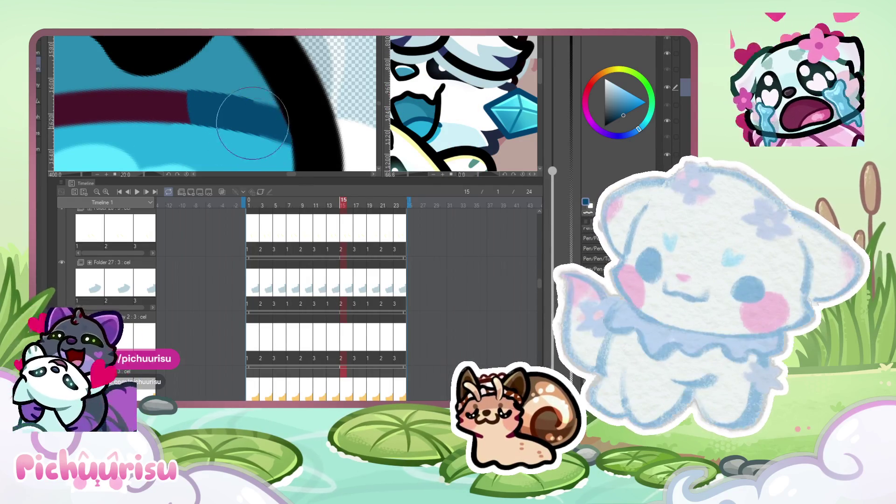
{"action": "scroll", "coordinate": [130, 116], "scroll_direction": "down", "scroll_amount": 5}
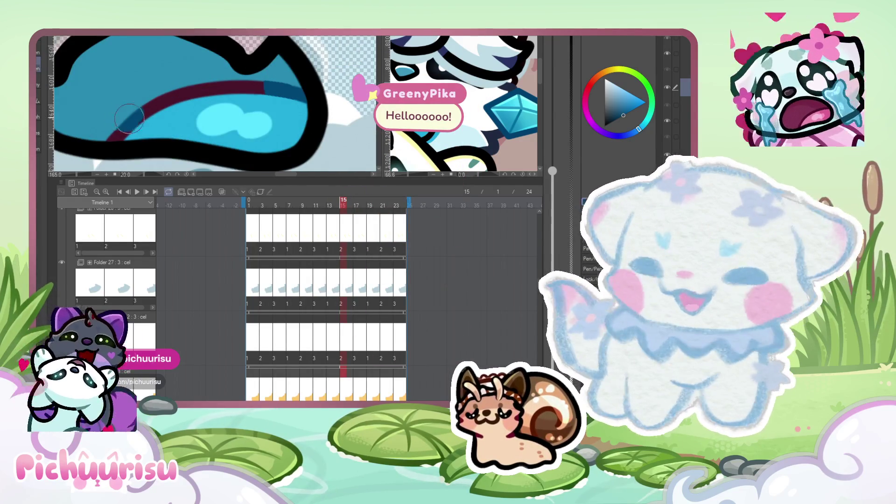
{"action": "scroll", "coordinate": [129, 118], "scroll_direction": "up", "scroll_amount": 1}
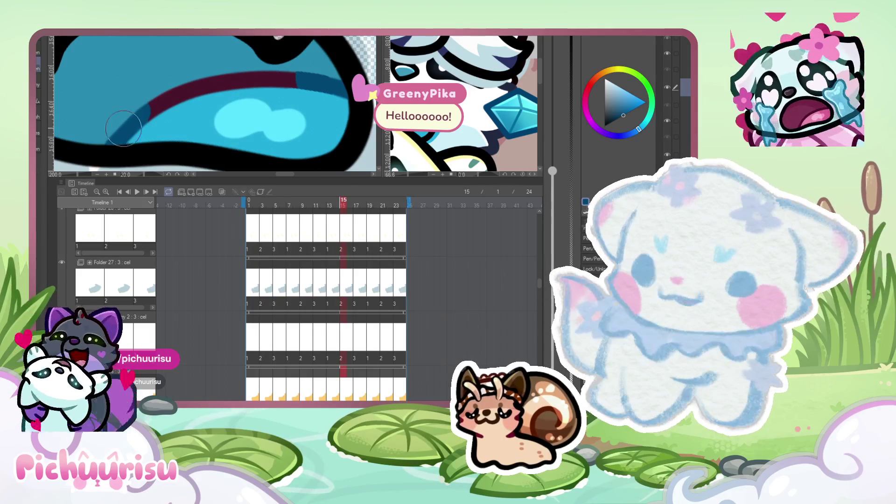
{"action": "left_click_drag", "start_coordinate": [124, 127], "coordinate": [262, 81]}
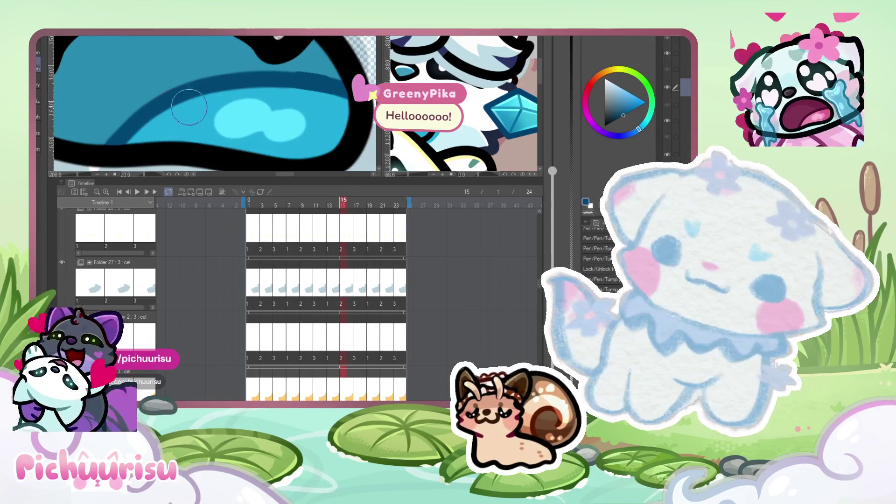
{"action": "scroll", "coordinate": [226, 102], "scroll_direction": "down", "scroll_amount": 2}
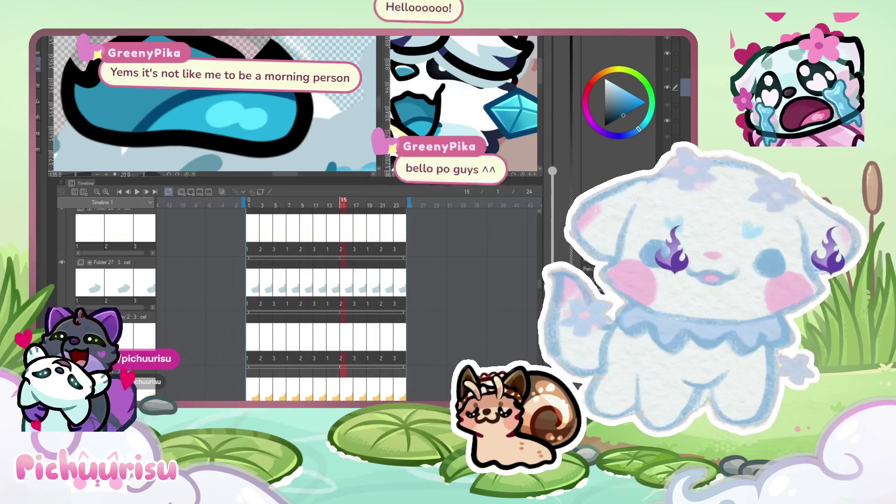
Try another dark blue stroke on the mouth band and undo it with Ctrl+Z.
{"action": "scroll", "coordinate": [223, 102], "scroll_direction": "up", "scroll_amount": 1}
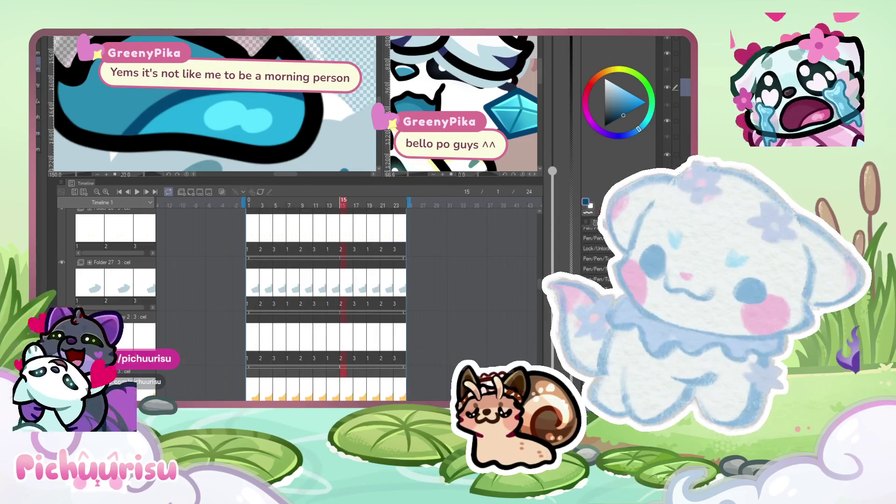
{"action": "scroll", "coordinate": [223, 101], "scroll_direction": "up", "scroll_amount": 6}
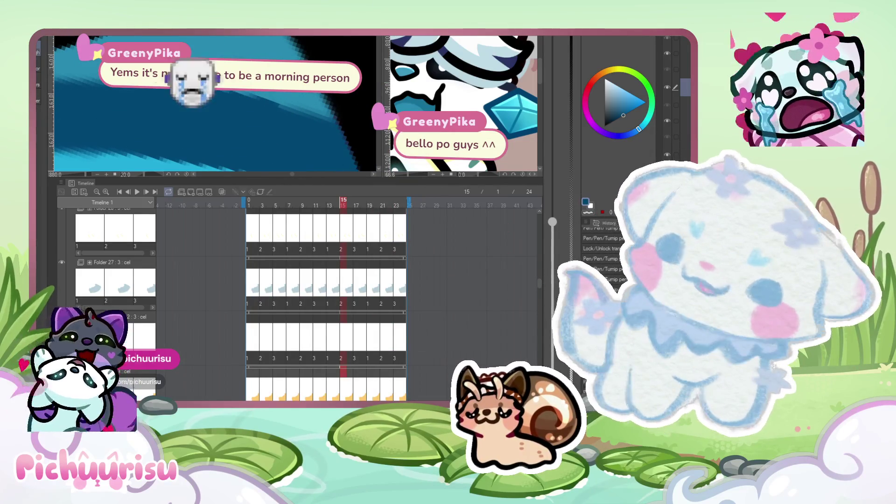
{"action": "scroll", "coordinate": [85, 68], "scroll_direction": "up", "scroll_amount": 1}
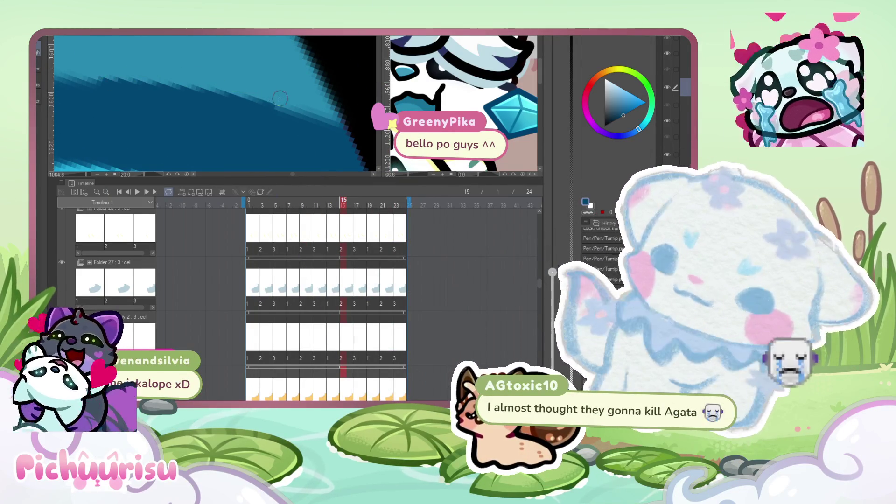
{"action": "scroll", "coordinate": [214, 95], "scroll_direction": "down", "scroll_amount": 5}
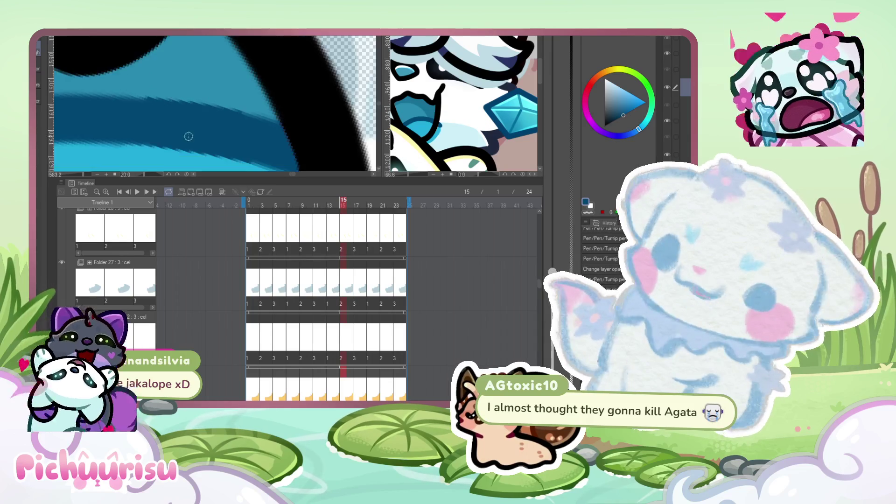
{"action": "scroll", "coordinate": [214, 95], "scroll_direction": "down", "scroll_amount": 3}
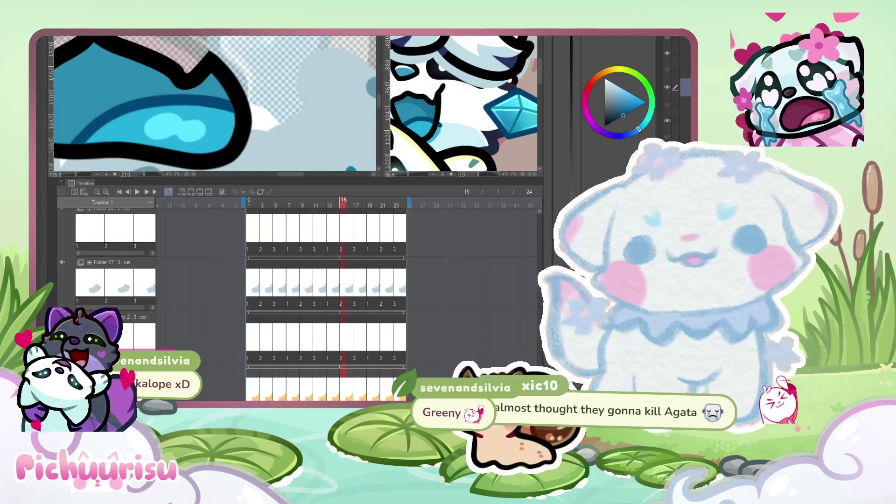
{"action": "scroll", "coordinate": [284, 109], "scroll_direction": "down", "scroll_amount": 2}
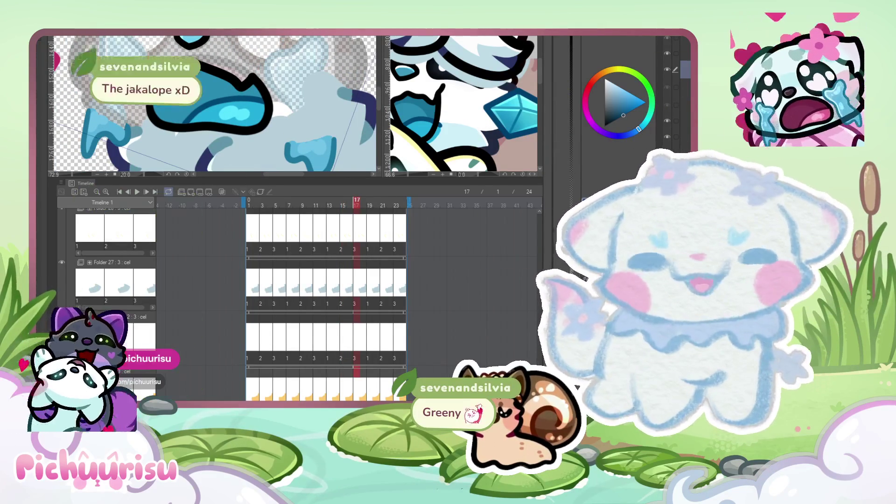
{"action": "scroll", "coordinate": [275, 70], "scroll_direction": "up", "scroll_amount": 3}
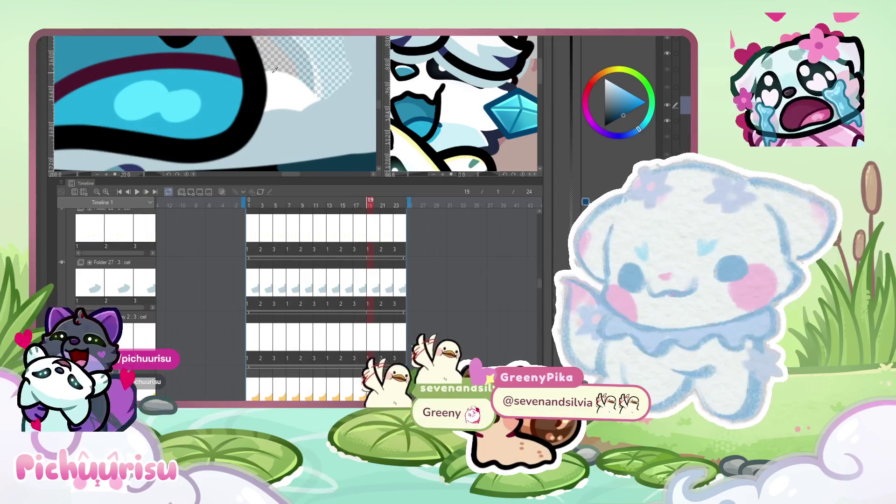
{"action": "scroll", "coordinate": [178, 149], "scroll_direction": "up", "scroll_amount": 1}
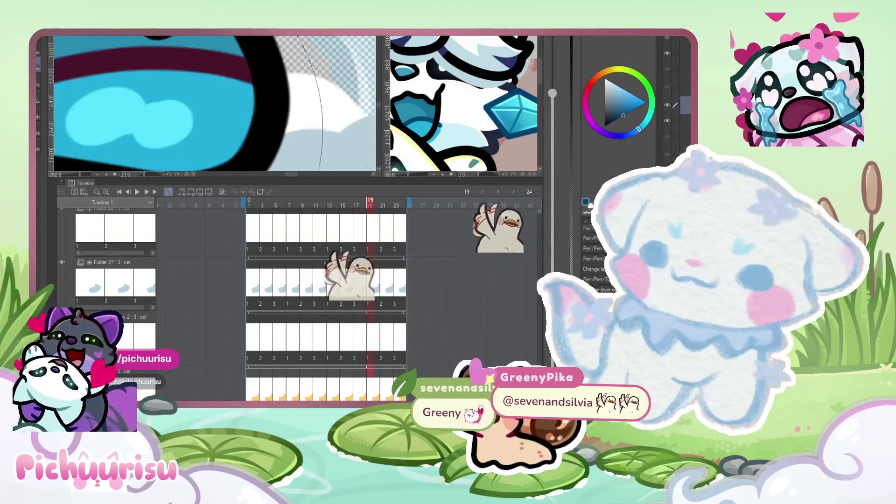
{"action": "scroll", "coordinate": [178, 150], "scroll_direction": "up", "scroll_amount": 1}
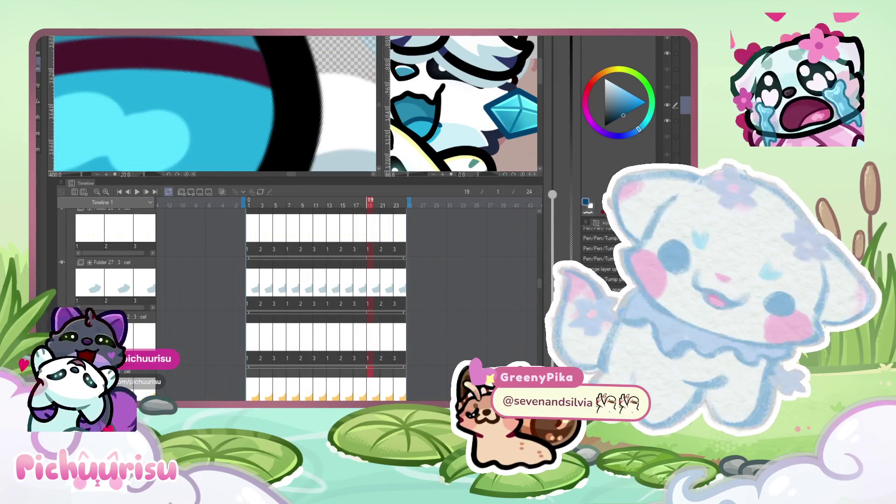
{"action": "left_click_drag", "start_coordinate": [226, 53], "coordinate": [240, 64]}
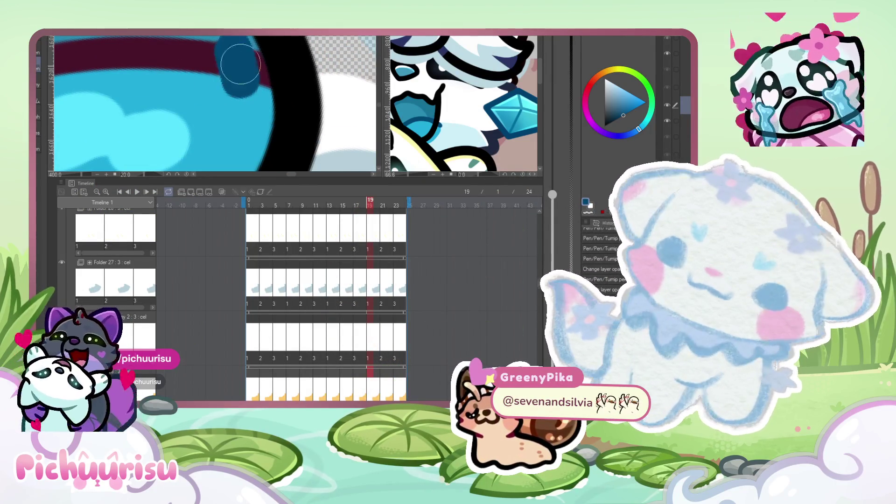
{"action": "key", "text": "ctrl+z"}
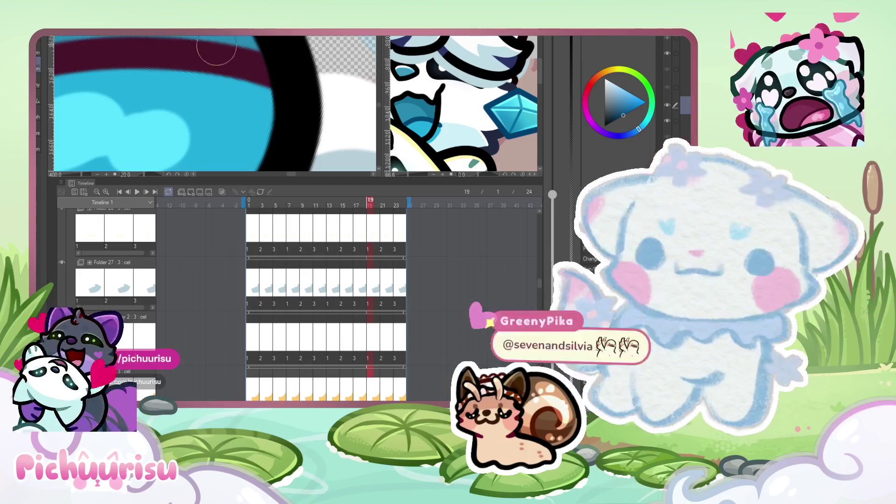
Cover the rest of the maroon line with teal sampled from the mouth.
{"action": "mouse_move", "coordinate": [219, 83]}
{"action": "left_mouse_down"}
{"action": "mouse_move", "coordinate": [244, 74]}
{"action": "mouse_move", "coordinate": [242, 58]}
{"action": "left_mouse_up"}
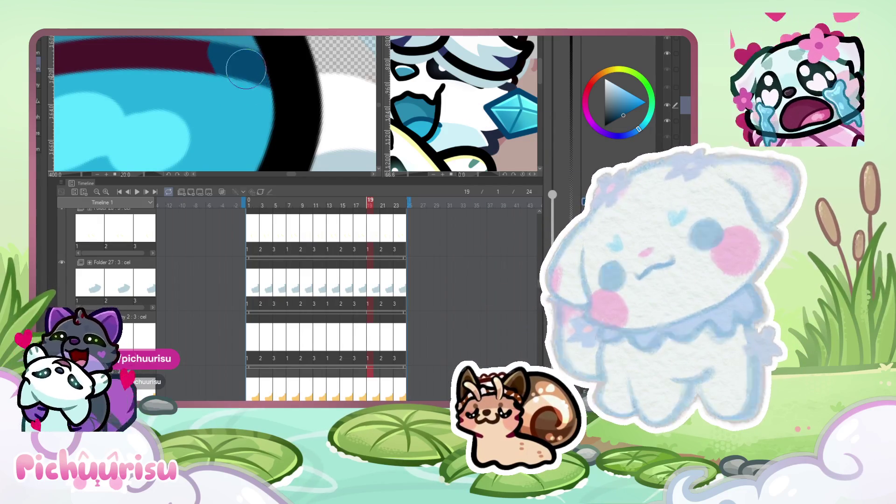
{"action": "scroll", "coordinate": [245, 69], "scroll_direction": "down", "scroll_amount": 2}
{"action": "scroll", "coordinate": [244, 69], "scroll_direction": "up", "scroll_amount": 2}
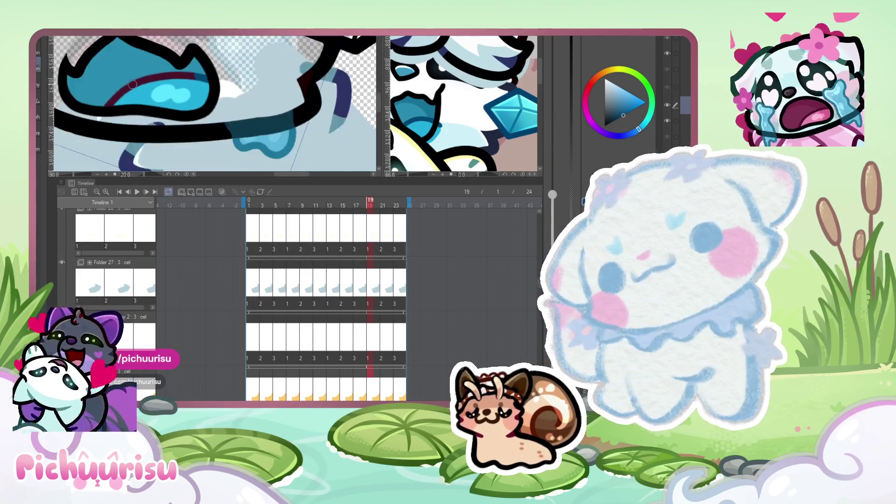
{"action": "left_click_drag", "start_coordinate": [120, 107], "coordinate": [100, 129]}
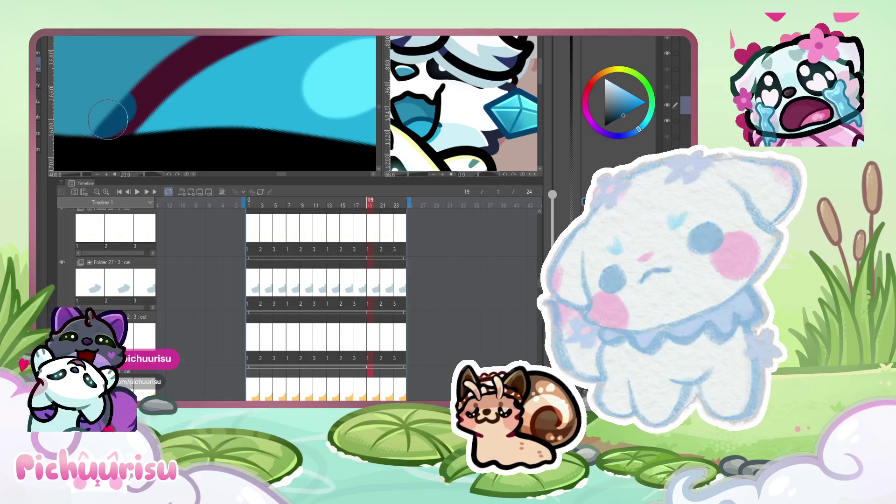
{"action": "left_click", "coordinate": [156, 146], "text": "alt"}
{"action": "left_click", "coordinate": [120, 111], "text": "alt"}
{"action": "scroll", "coordinate": [120, 110], "scroll_direction": "down", "scroll_amount": 7}
{"action": "mouse_move", "coordinate": [121, 112]}
{"action": "left_mouse_down"}
{"action": "mouse_move", "coordinate": [140, 98]}
{"action": "mouse_move", "coordinate": [279, 86]}
{"action": "mouse_move", "coordinate": [235, 75]}
{"action": "mouse_move", "coordinate": [154, 84]}
{"action": "mouse_move", "coordinate": [269, 70]}
{"action": "left_mouse_up"}
{"action": "scroll", "coordinate": [135, 104], "scroll_direction": "down", "scroll_amount": 5}
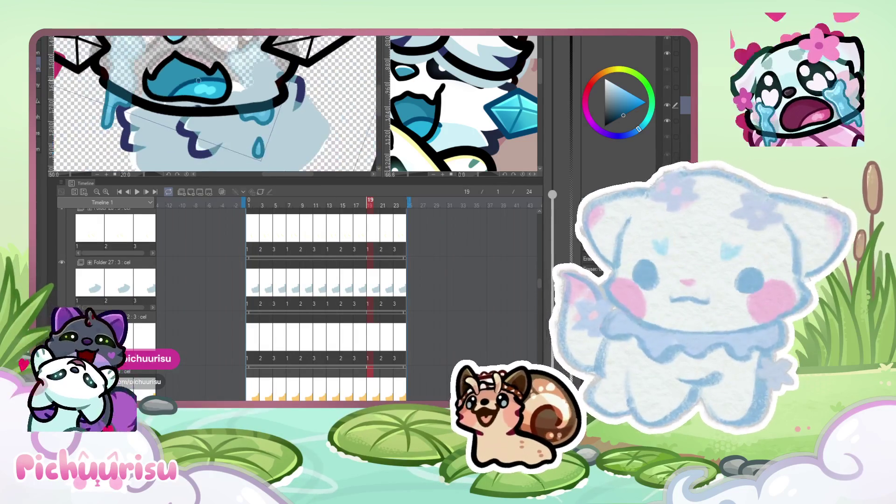
{"action": "scroll", "coordinate": [676, 77], "scroll_direction": "down", "scroll_amount": 2}
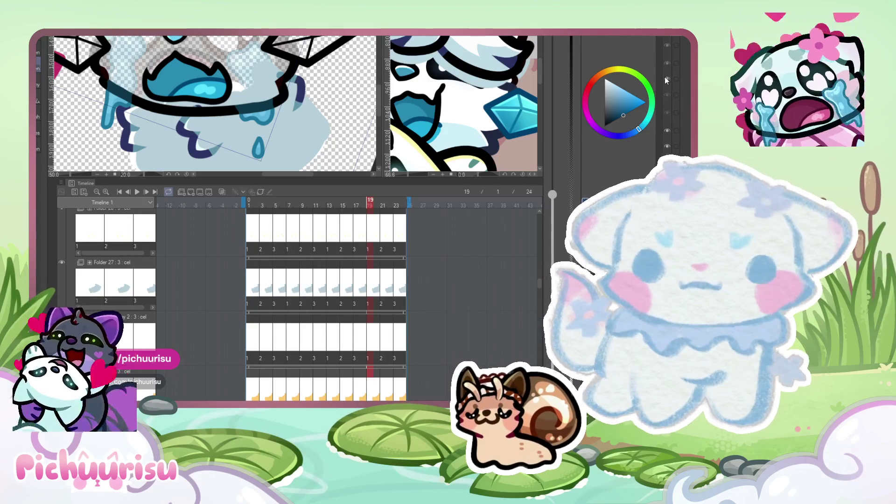
{"action": "scroll", "coordinate": [676, 78], "scroll_direction": "up", "scroll_amount": 2}
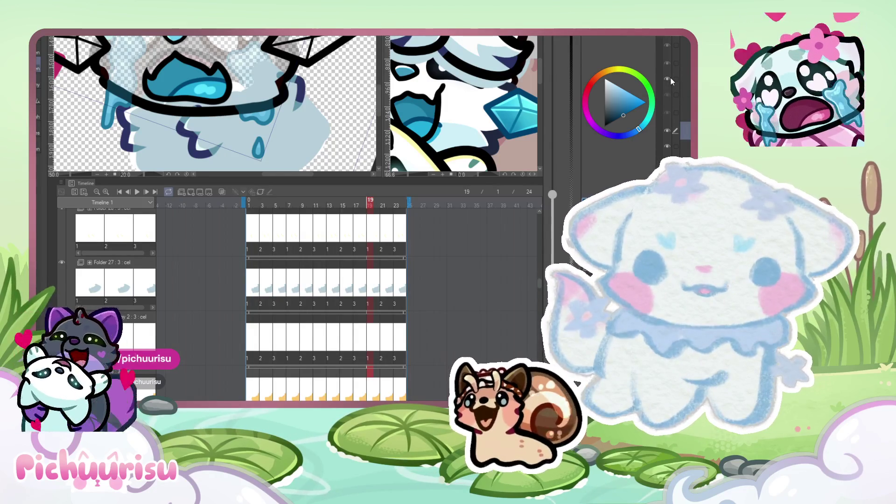
{"action": "scroll", "coordinate": [671, 77], "scroll_direction": "down", "scroll_amount": 2}
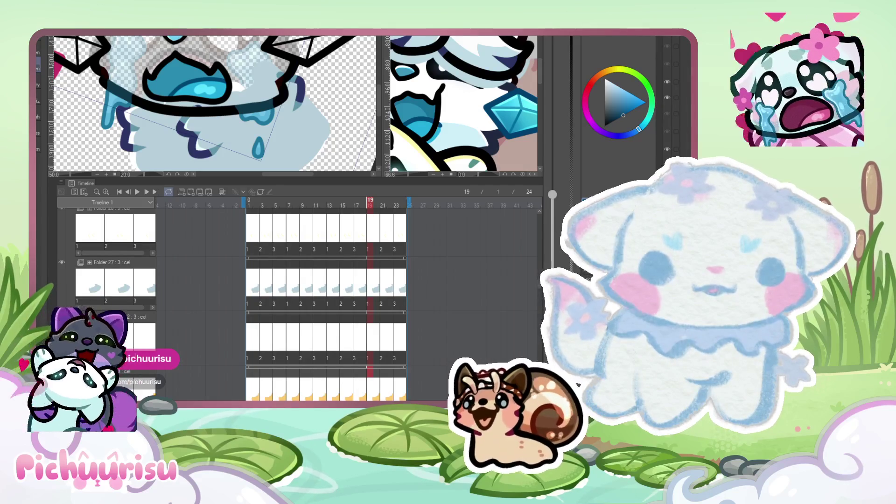
{"action": "scroll", "coordinate": [672, 93], "scroll_direction": "up", "scroll_amount": 2}
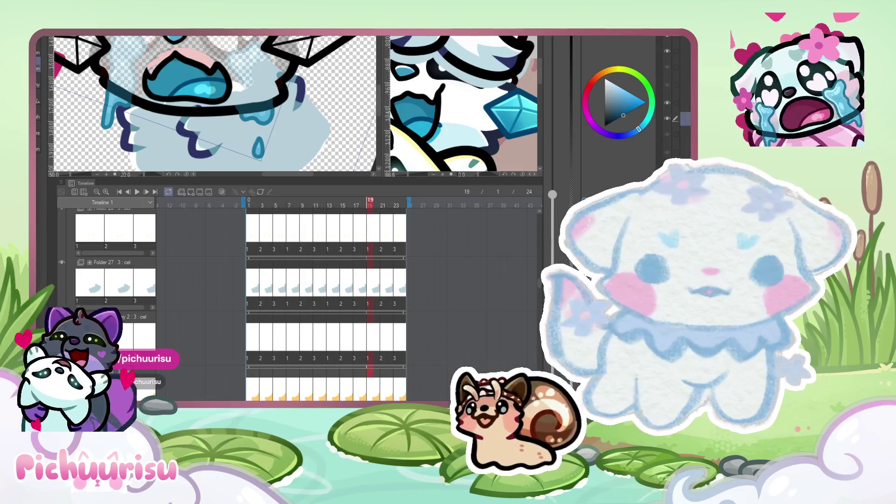
{"action": "scroll", "coordinate": [672, 93], "scroll_direction": "down", "scroll_amount": 1}
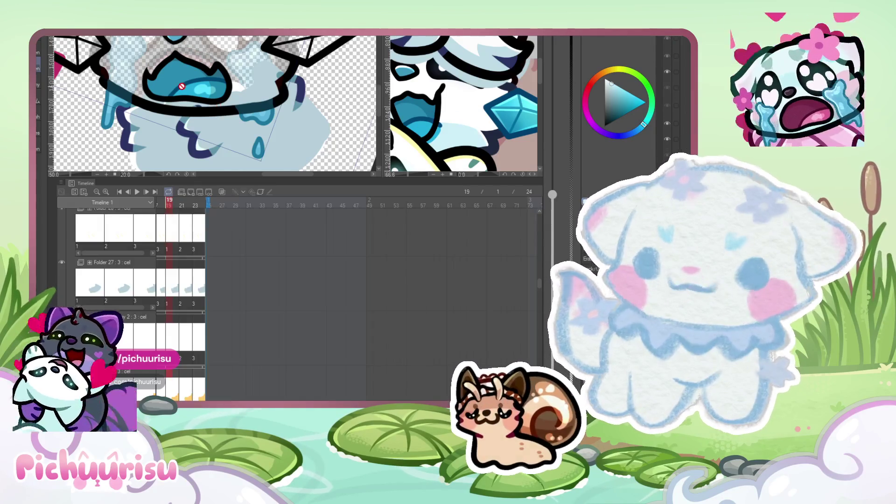
{"action": "scroll", "coordinate": [217, 109], "scroll_direction": "up", "scroll_amount": 3}
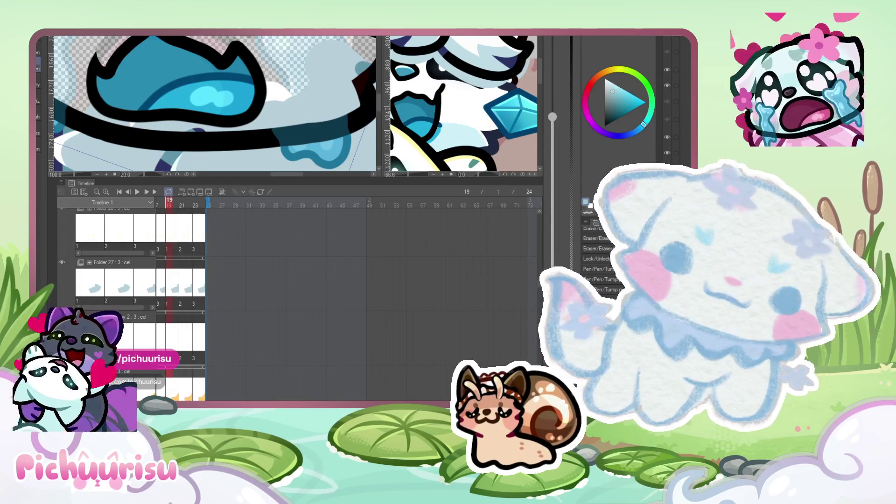
Zoom the canvas in and out and advance the animation from frame 19 to frame 23.
{"action": "scroll", "coordinate": [132, 57], "scroll_direction": "up", "scroll_amount": 2}
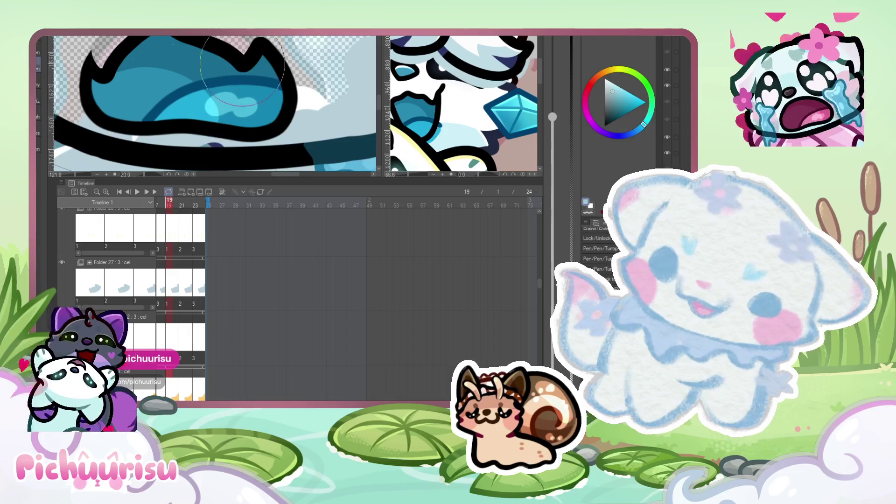
{"action": "scroll", "coordinate": [137, 96], "scroll_direction": "down", "scroll_amount": 3}
{"action": "scroll", "coordinate": [137, 96], "scroll_direction": "up", "scroll_amount": 2}
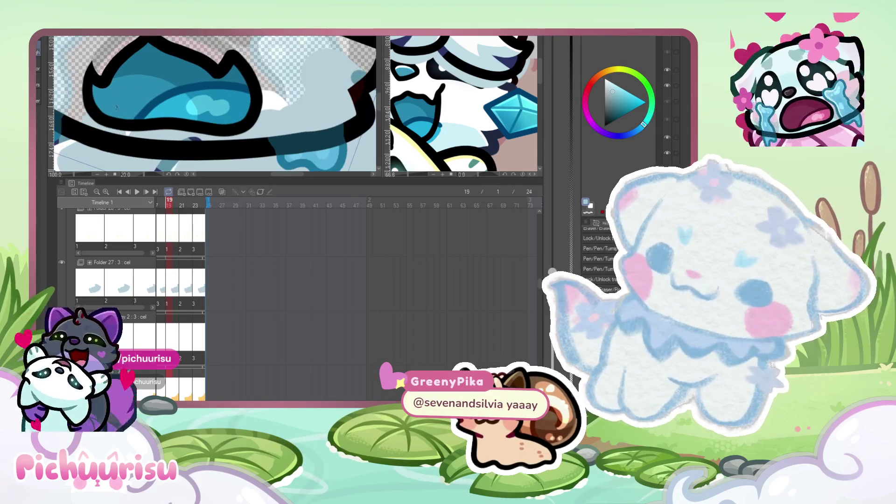
{"action": "scroll", "coordinate": [214, 96], "scroll_direction": "up", "scroll_amount": 2}
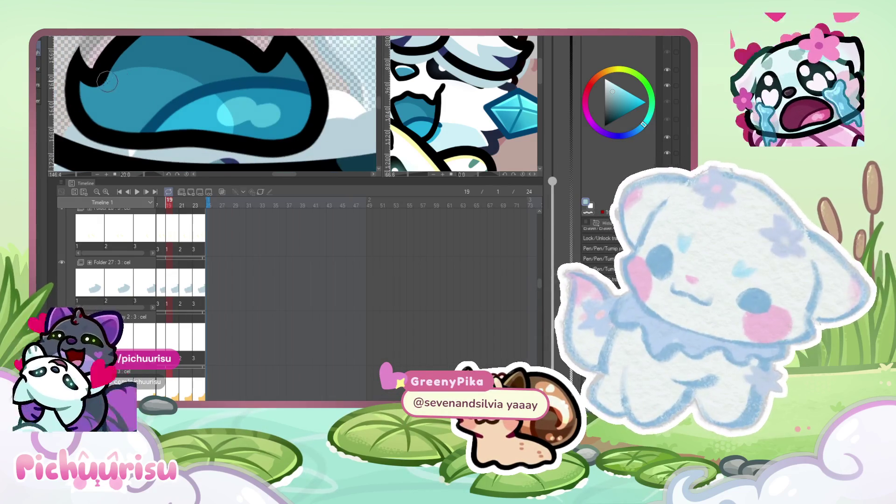
{"action": "scroll", "coordinate": [240, 140], "scroll_direction": "down", "scroll_amount": 3}
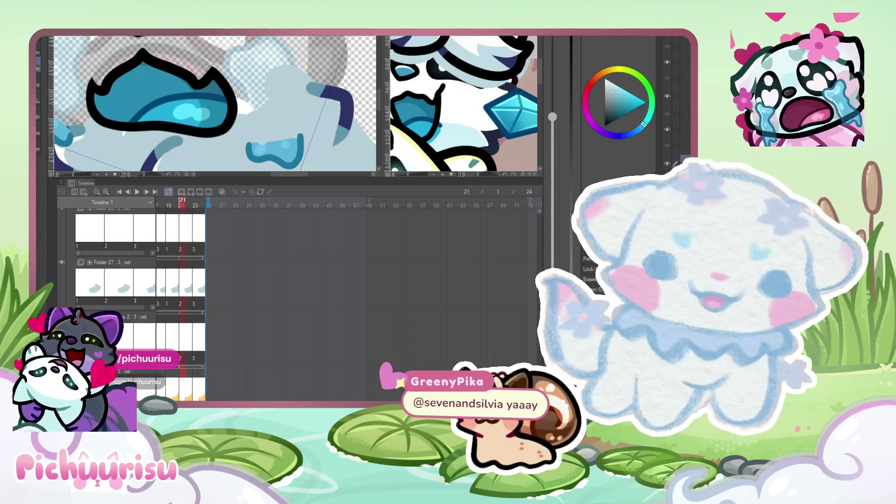
{"action": "scroll", "coordinate": [132, 56], "scroll_direction": "up", "scroll_amount": 1}
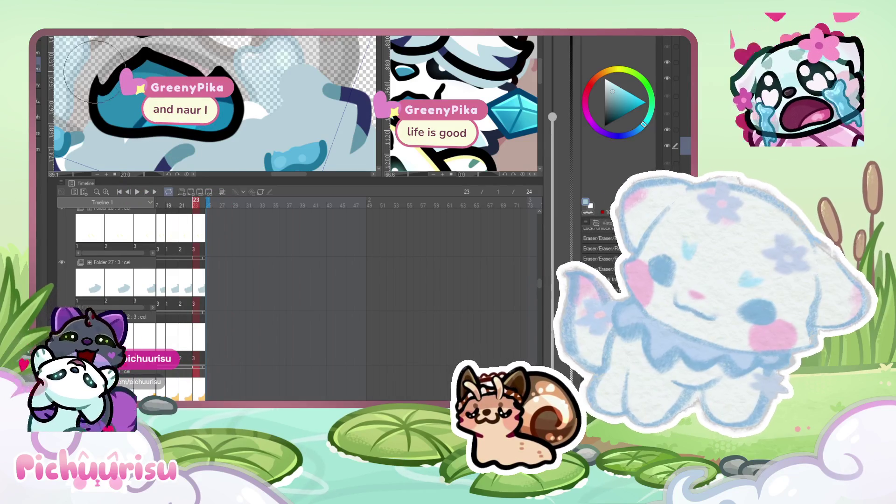
{"action": "scroll", "coordinate": [238, 112], "scroll_direction": "down", "scroll_amount": 6}
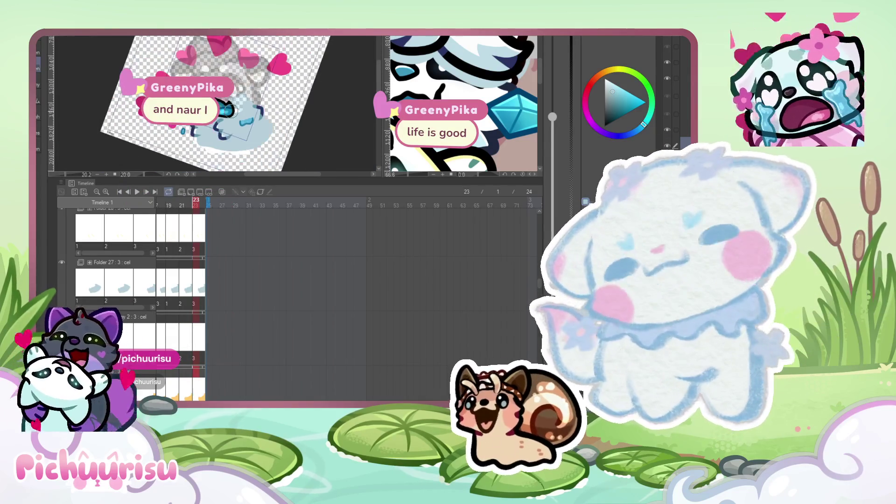
Move the playhead back to frame 1 and scroll the track list to the character folders.
{"action": "left_click_drag", "start_coordinate": [196, 205], "coordinate": [94, 198]}
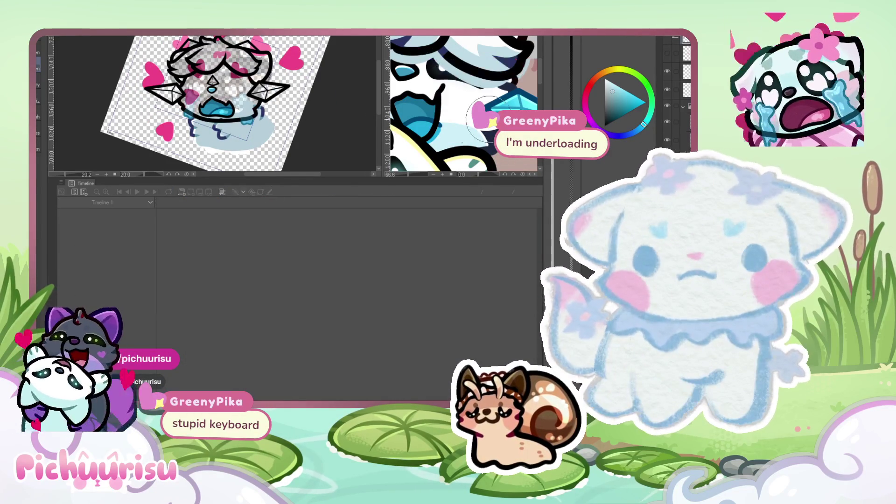
{"action": "scroll", "coordinate": [160, 384], "scroll_direction": "up", "scroll_amount": 5}
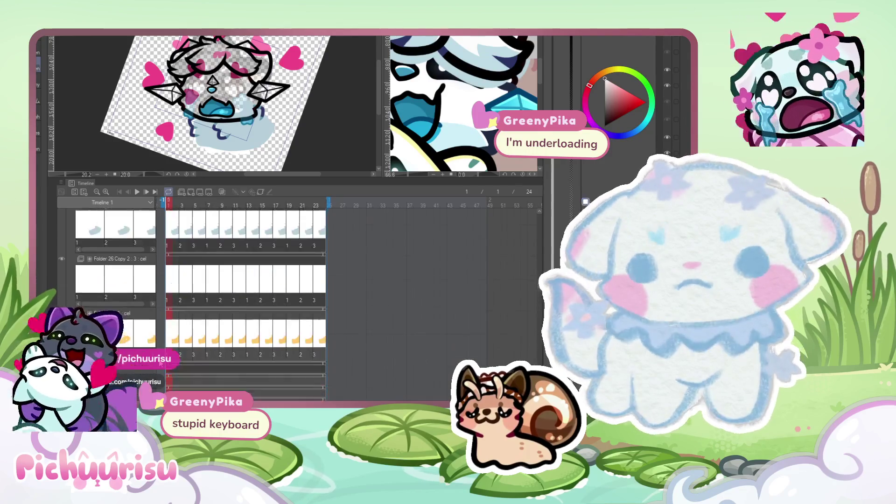
{"action": "scroll", "coordinate": [245, 289], "scroll_direction": "down", "scroll_amount": 3}
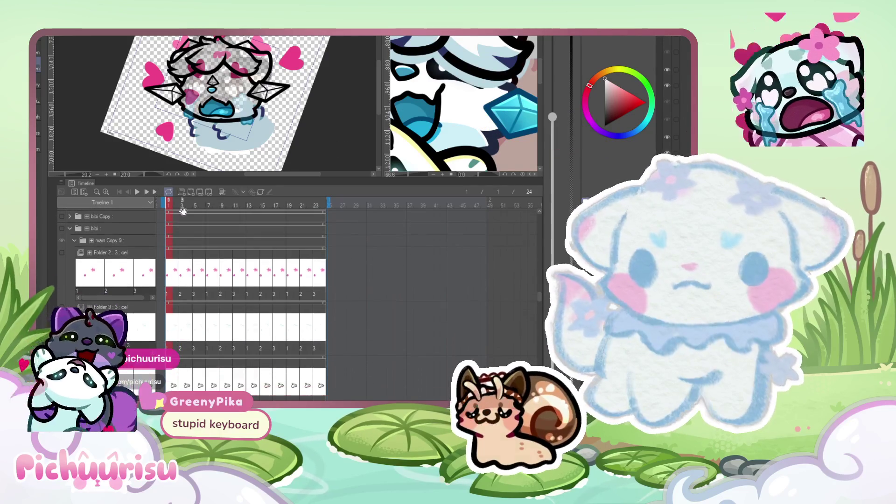
Select the paint layer and turn the crying-face layer's visibility back on.
{"action": "scroll", "coordinate": [244, 91], "scroll_direction": "up", "scroll_amount": 6}
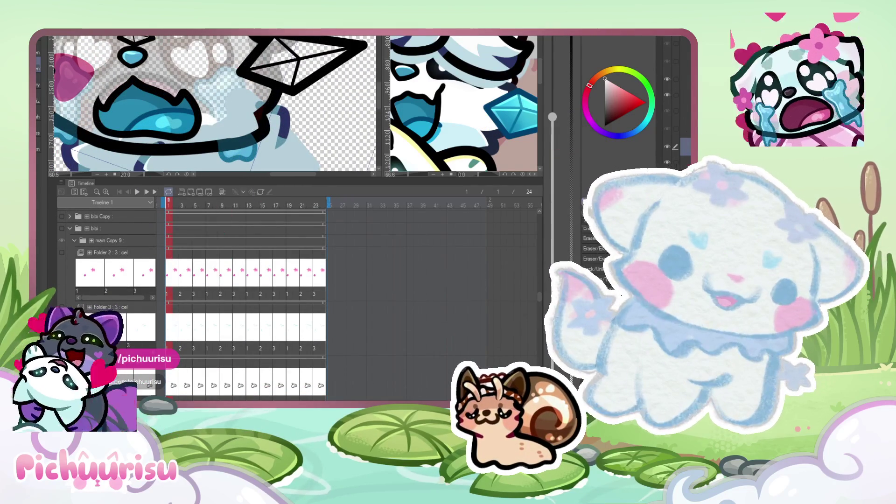
{"action": "left_click", "coordinate": [681, 95]}
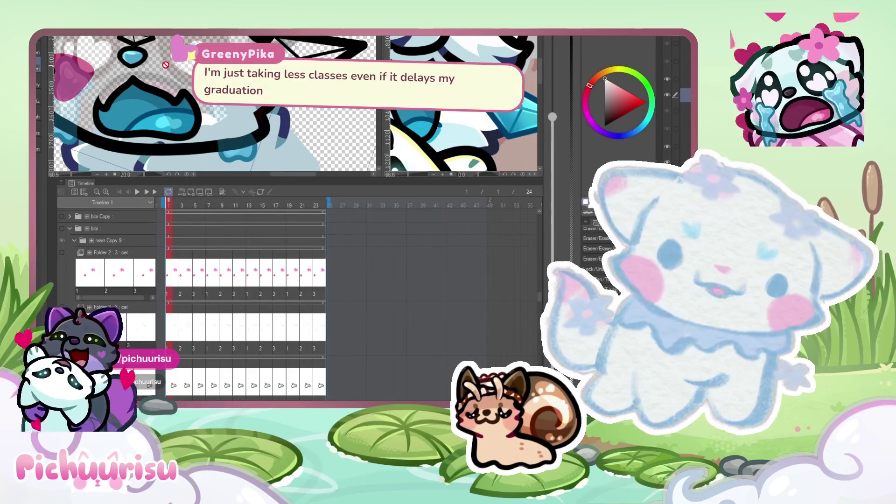
{"action": "scroll", "coordinate": [263, 120], "scroll_direction": "up", "scroll_amount": 1}
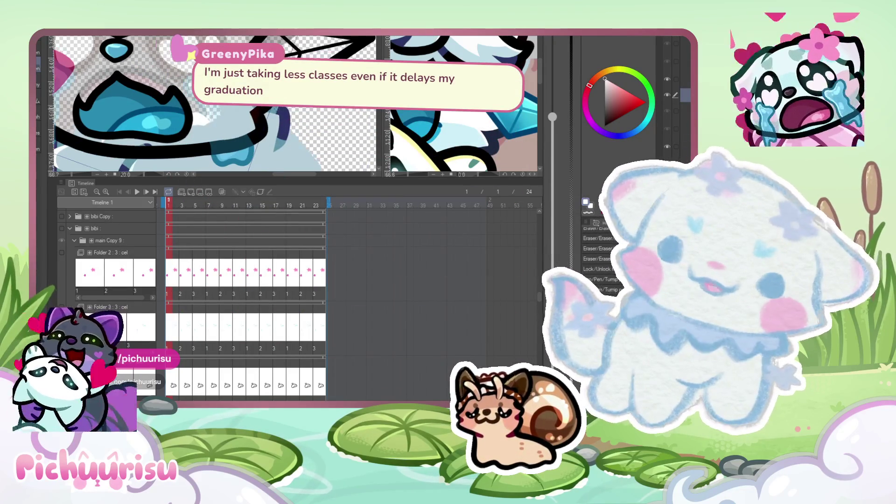
{"action": "scroll", "coordinate": [214, 103], "scroll_direction": "down", "scroll_amount": 5}
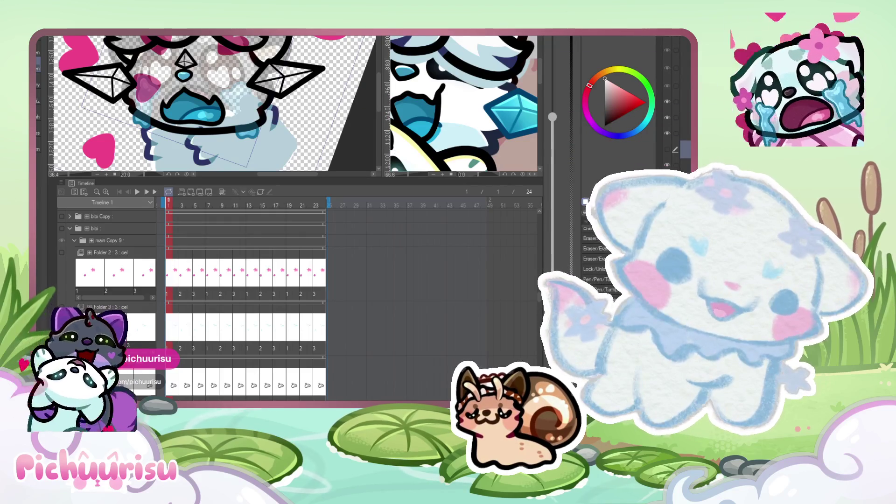
{"action": "left_click", "coordinate": [667, 150]}
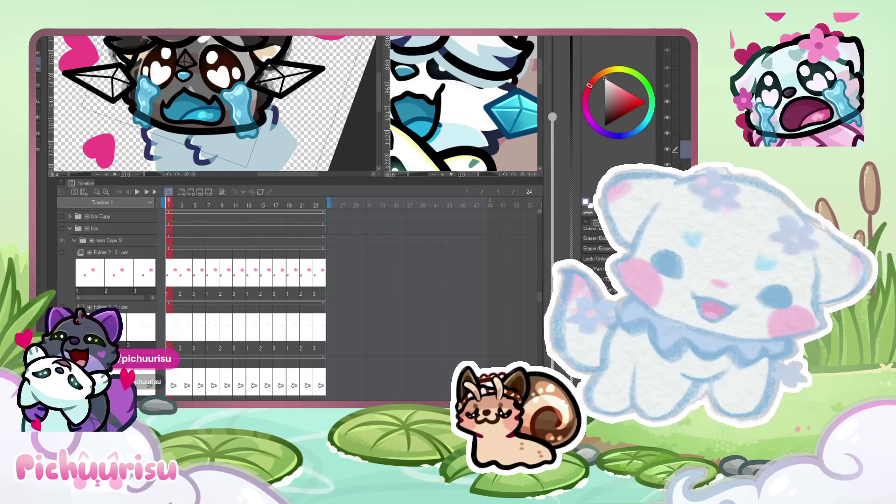
Paint white over the ear area and fill the crystal's top, interior and outline.
{"action": "scroll", "coordinate": [222, 120], "scroll_direction": "up", "scroll_amount": 2}
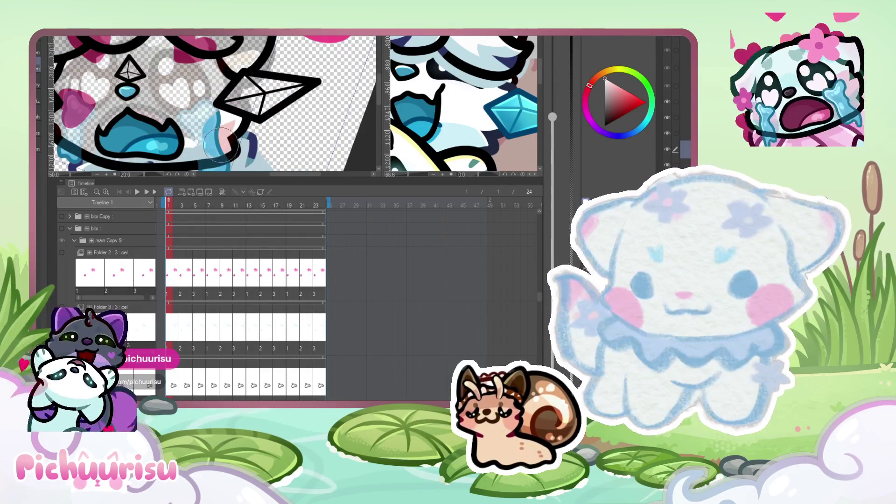
{"action": "scroll", "coordinate": [222, 140], "scroll_direction": "up", "scroll_amount": 1}
{"action": "scroll", "coordinate": [215, 80], "scroll_direction": "up", "scroll_amount": 1}
{"action": "mouse_move", "coordinate": [212, 56]}
{"action": "left_mouse_down"}
{"action": "mouse_move", "coordinate": [250, 56]}
{"action": "mouse_move", "coordinate": [247, 82]}
{"action": "mouse_move", "coordinate": [217, 114]}
{"action": "left_mouse_up"}
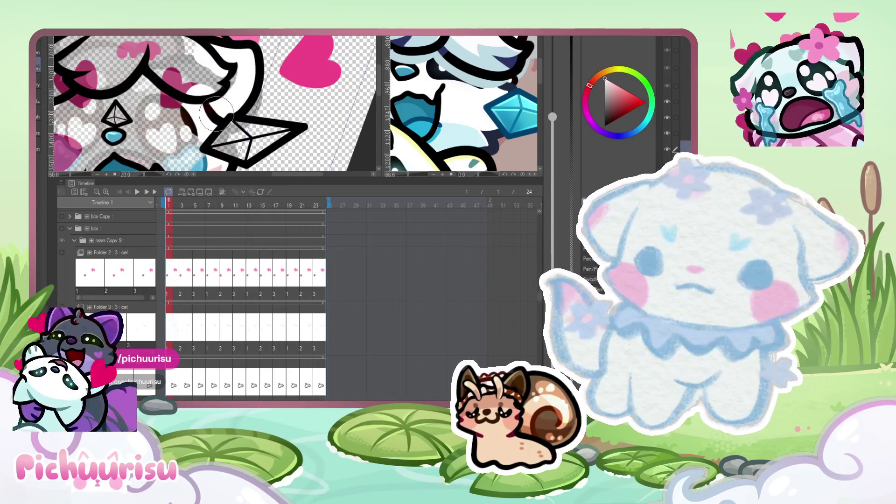
{"action": "scroll", "coordinate": [217, 114], "scroll_direction": "down", "scroll_amount": 4}
{"action": "scroll", "coordinate": [159, 77], "scroll_direction": "up", "scroll_amount": 4}
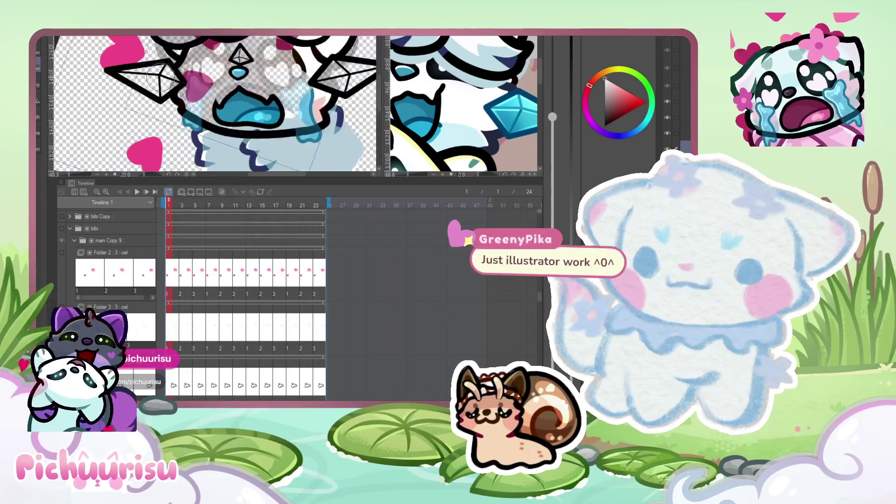
{"action": "scroll", "coordinate": [158, 77], "scroll_direction": "up", "scroll_amount": 3}
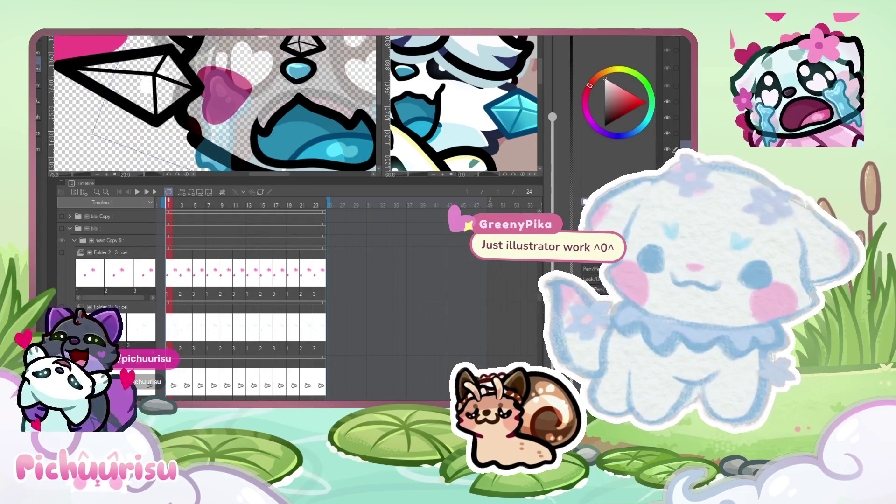
{"action": "left_click_drag", "start_coordinate": [78, 71], "coordinate": [156, 61]}
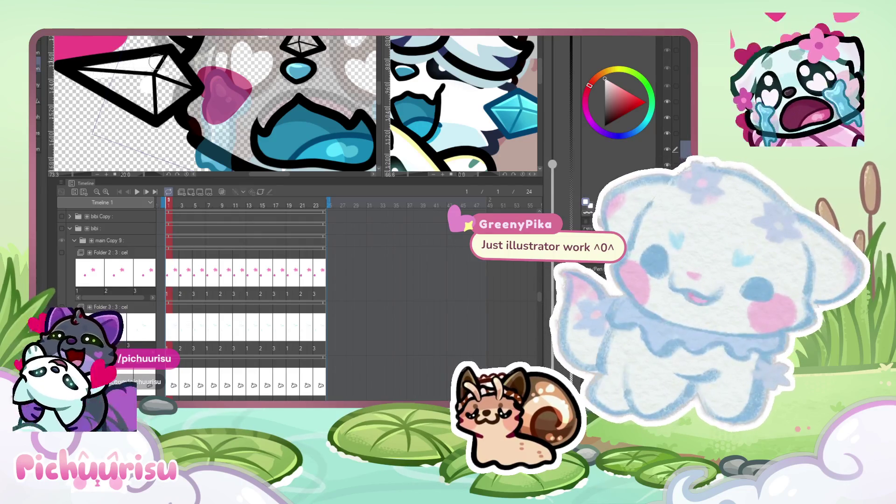
{"action": "mouse_move", "coordinate": [142, 100]}
{"action": "left_mouse_down"}
{"action": "mouse_move", "coordinate": [173, 79]}
{"action": "mouse_move", "coordinate": [126, 90]}
{"action": "left_mouse_up"}
{"action": "left_click_drag", "start_coordinate": [199, 47], "coordinate": [182, 69]}
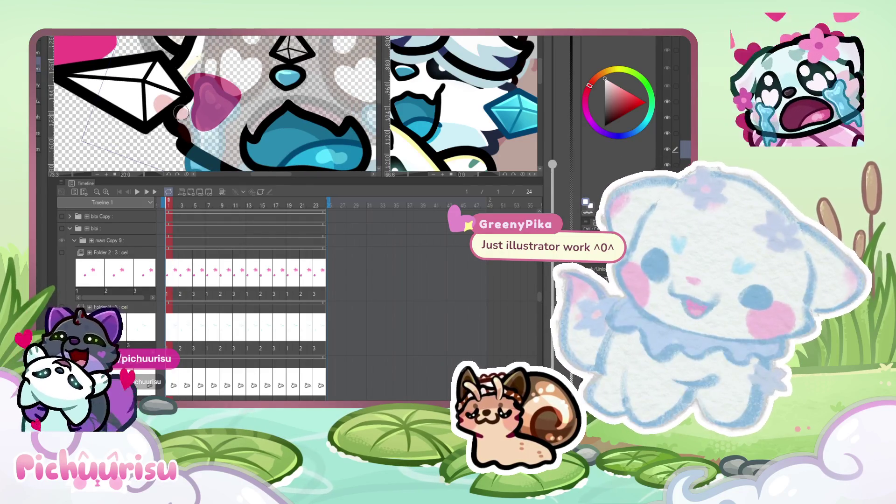
{"action": "scroll", "coordinate": [206, 152], "scroll_direction": "down", "scroll_amount": 3}
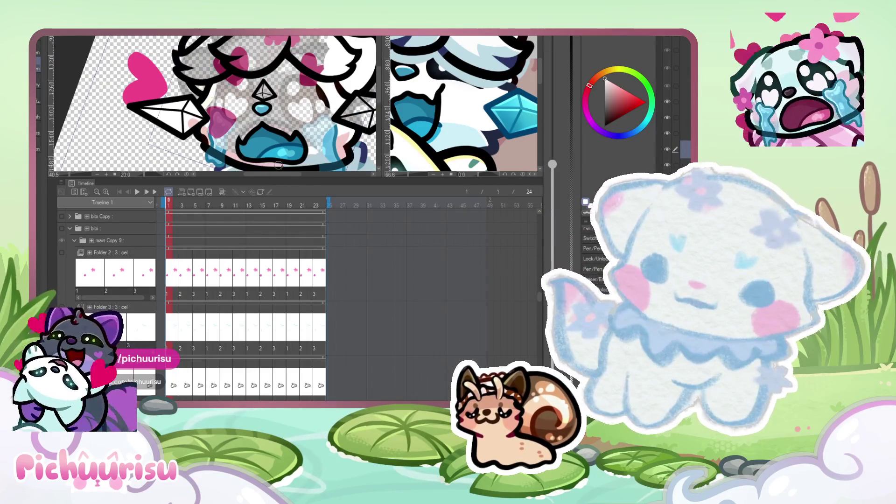
Zoom in close and touch up the edges around the pink inner ear.
{"action": "scroll", "coordinate": [178, 63], "scroll_direction": "up", "scroll_amount": 2}
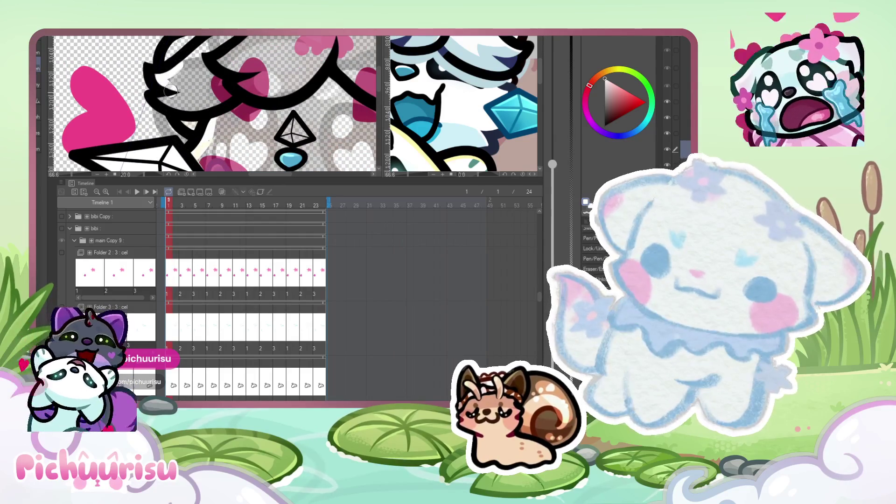
{"action": "scroll", "coordinate": [196, 127], "scroll_direction": "up", "scroll_amount": 2}
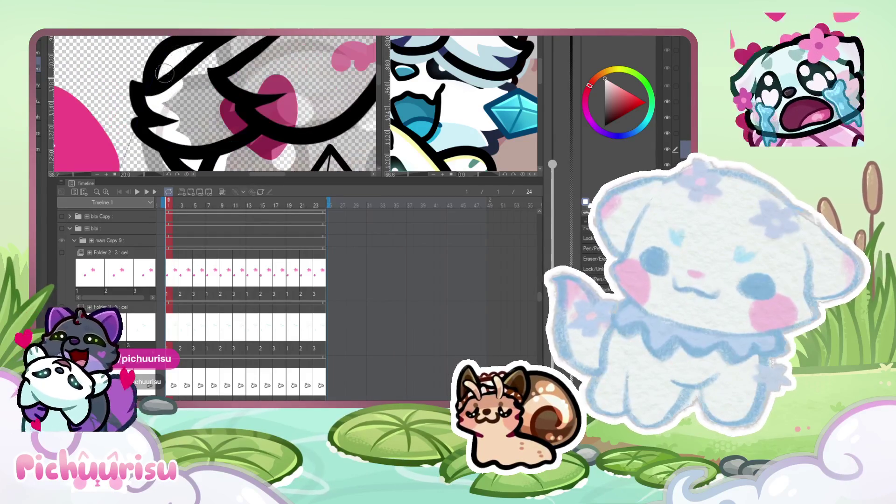
{"action": "scroll", "coordinate": [168, 94], "scroll_direction": "up", "scroll_amount": 2}
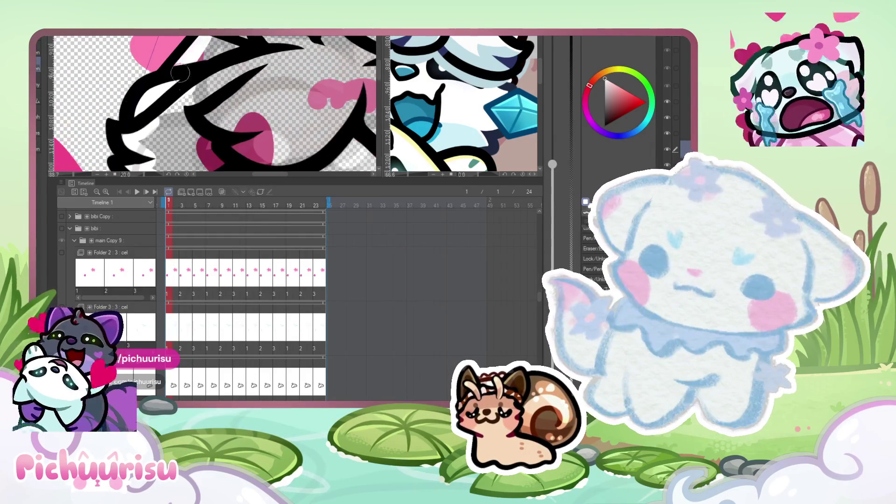
{"action": "scroll", "coordinate": [213, 44], "scroll_direction": "up", "scroll_amount": 3}
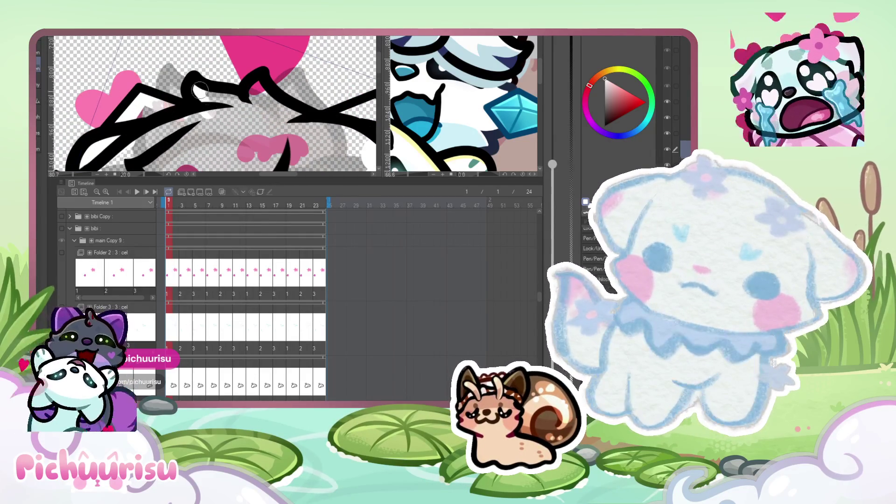
{"action": "scroll", "coordinate": [246, 91], "scroll_direction": "up", "scroll_amount": 3}
{"action": "scroll", "coordinate": [293, 109], "scroll_direction": "up", "scroll_amount": 3}
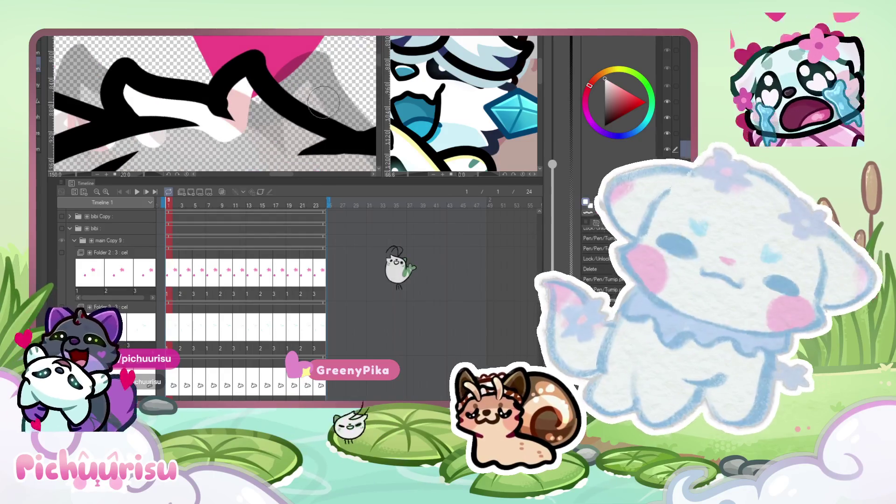
{"action": "scroll", "coordinate": [262, 100], "scroll_direction": "up", "scroll_amount": 2}
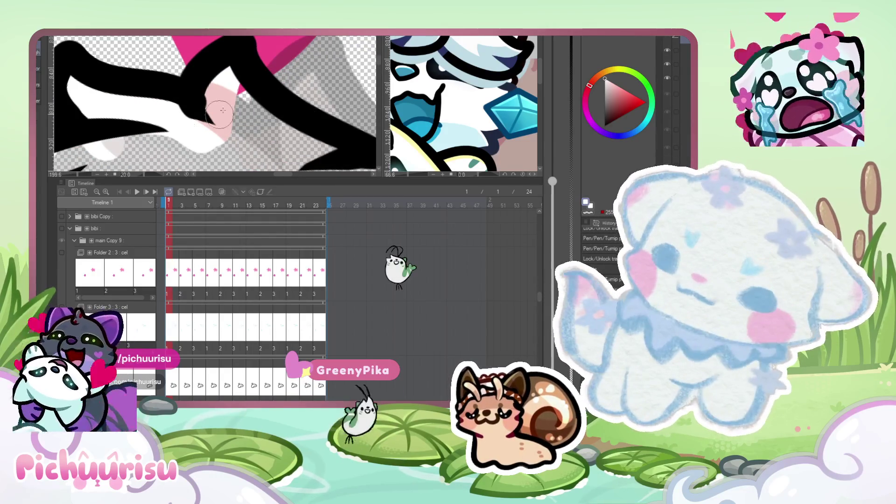
{"action": "scroll", "coordinate": [217, 91], "scroll_direction": "up", "scroll_amount": 2}
{"action": "mouse_move", "coordinate": [217, 91]}
{"action": "left_mouse_down"}
{"action": "mouse_move", "coordinate": [201, 116]}
{"action": "mouse_move", "coordinate": [220, 145]}
{"action": "left_mouse_up"}
Inspect the eyes and paint white over the grey shading on the head.
{"action": "scroll", "coordinate": [175, 128], "scroll_direction": "up", "scroll_amount": 1}
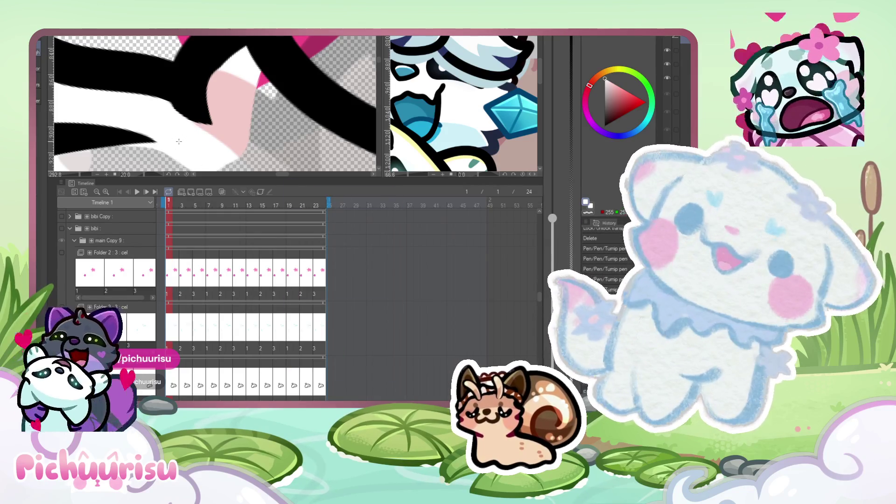
{"action": "scroll", "coordinate": [179, 141], "scroll_direction": "down", "scroll_amount": 5}
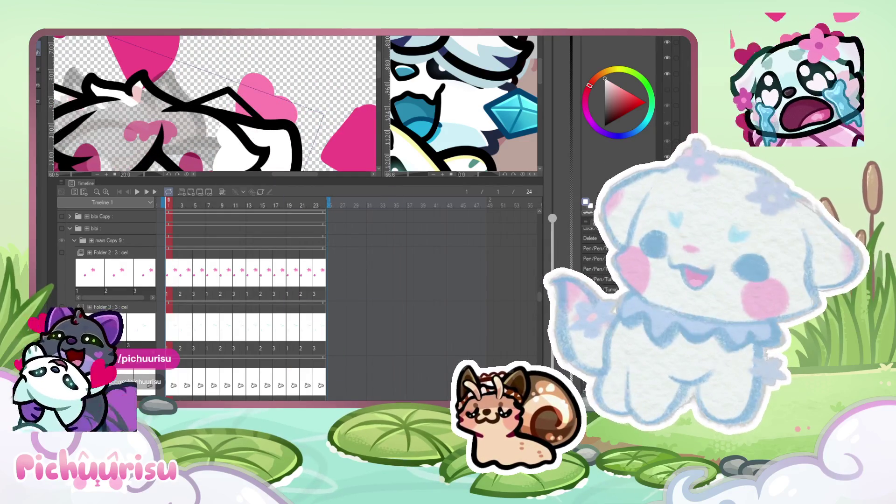
{"action": "scroll", "coordinate": [149, 109], "scroll_direction": "up", "scroll_amount": 3}
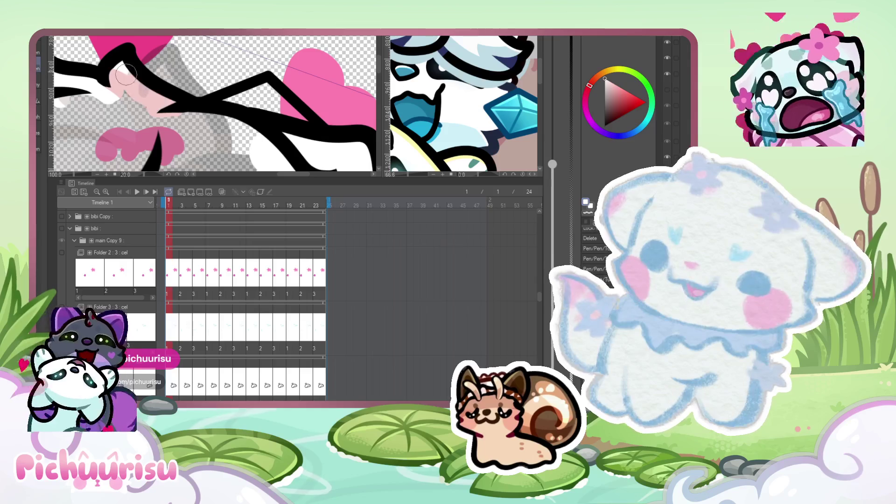
{"action": "scroll", "coordinate": [114, 83], "scroll_direction": "up", "scroll_amount": 1}
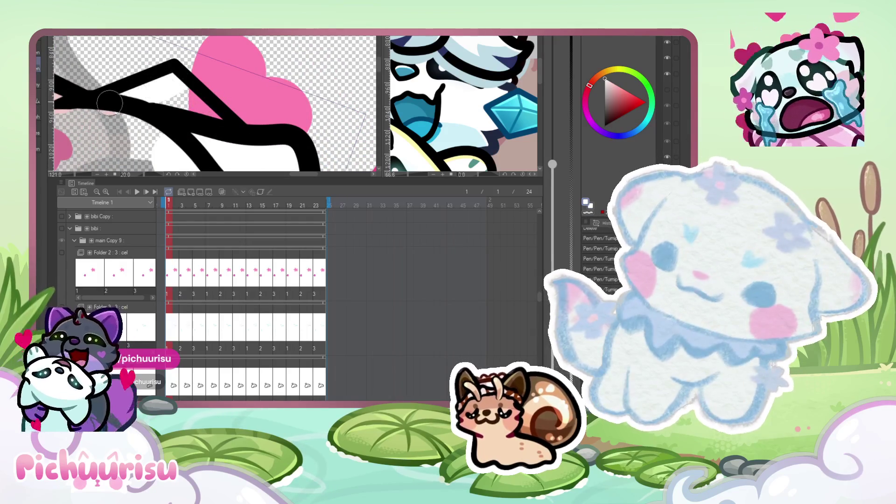
{"action": "scroll", "coordinate": [163, 106], "scroll_direction": "down", "scroll_amount": 4}
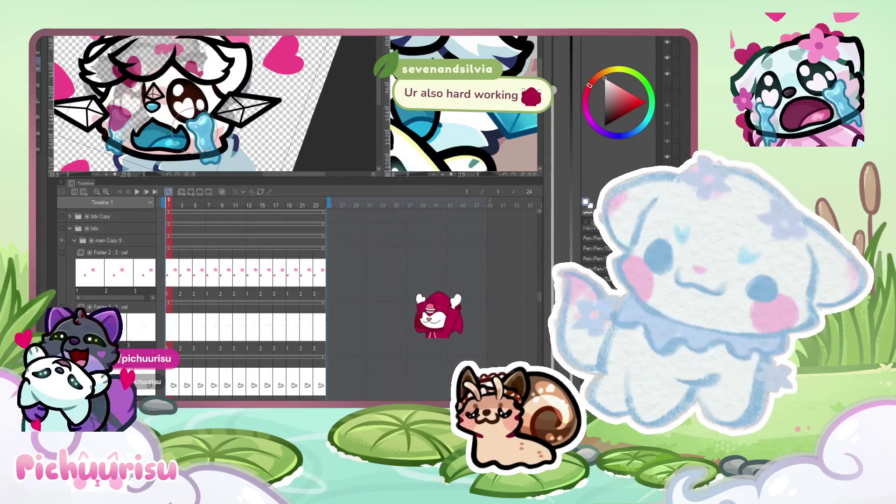
{"action": "scroll", "coordinate": [112, 107], "scroll_direction": "up", "scroll_amount": 2}
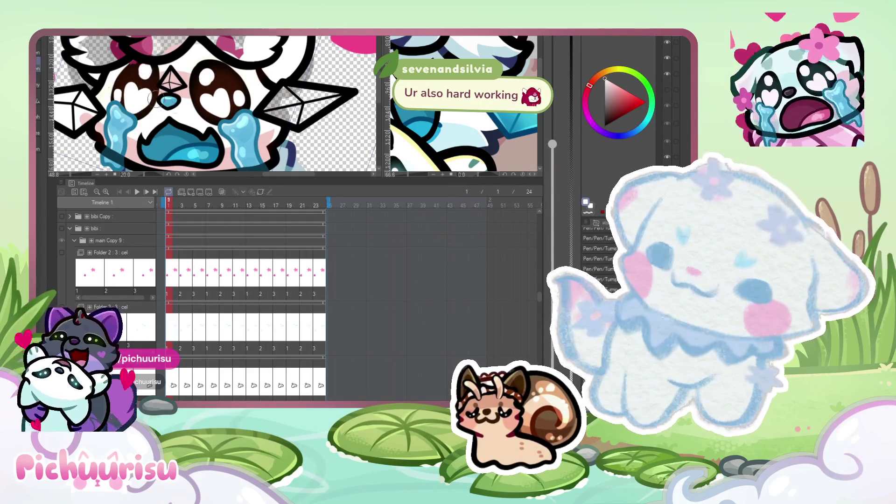
{"action": "scroll", "coordinate": [122, 92], "scroll_direction": "down", "scroll_amount": 1}
{"action": "scroll", "coordinate": [122, 92], "scroll_direction": "up", "scroll_amount": 3}
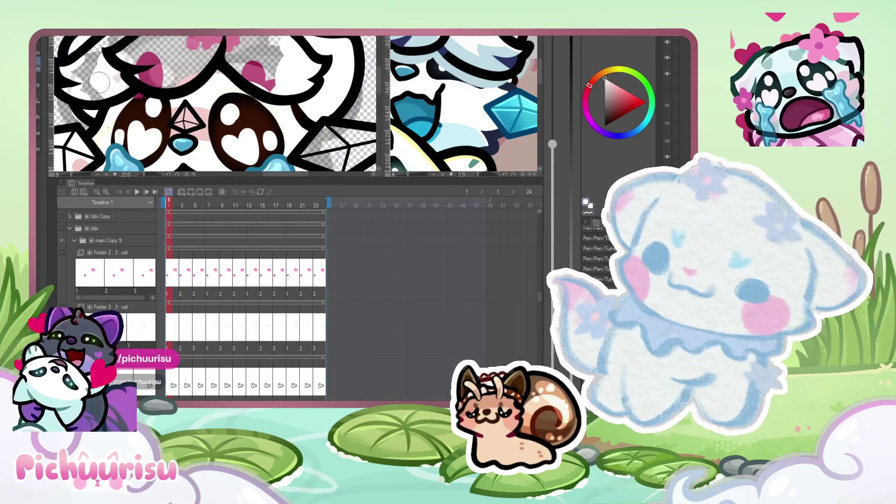
{"action": "scroll", "coordinate": [72, 90], "scroll_direction": "down", "scroll_amount": 1}
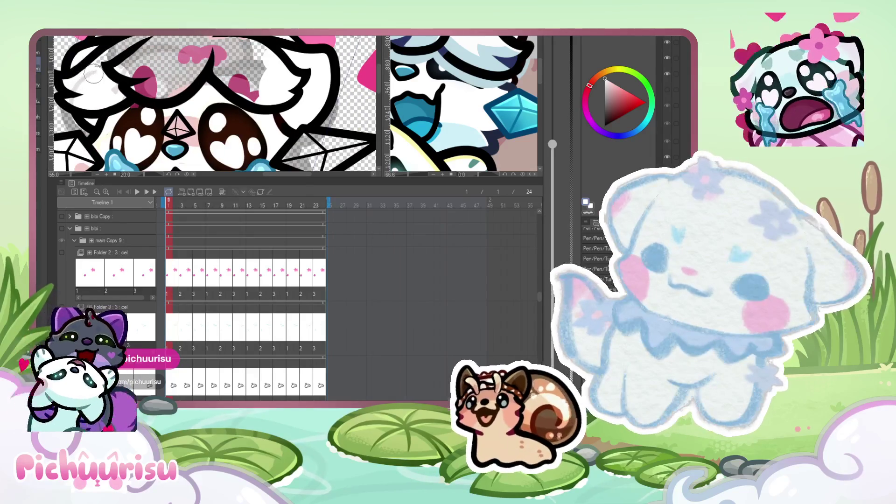
{"action": "mouse_move", "coordinate": [118, 49]}
{"action": "left_mouse_down"}
{"action": "mouse_move", "coordinate": [233, 51]}
{"action": "mouse_move", "coordinate": [267, 89]}
{"action": "mouse_move", "coordinate": [261, 56]}
{"action": "mouse_move", "coordinate": [252, 100]}
{"action": "mouse_move", "coordinate": [172, 58]}
{"action": "mouse_move", "coordinate": [150, 84]}
{"action": "mouse_move", "coordinate": [114, 71]}
{"action": "left_mouse_up"}
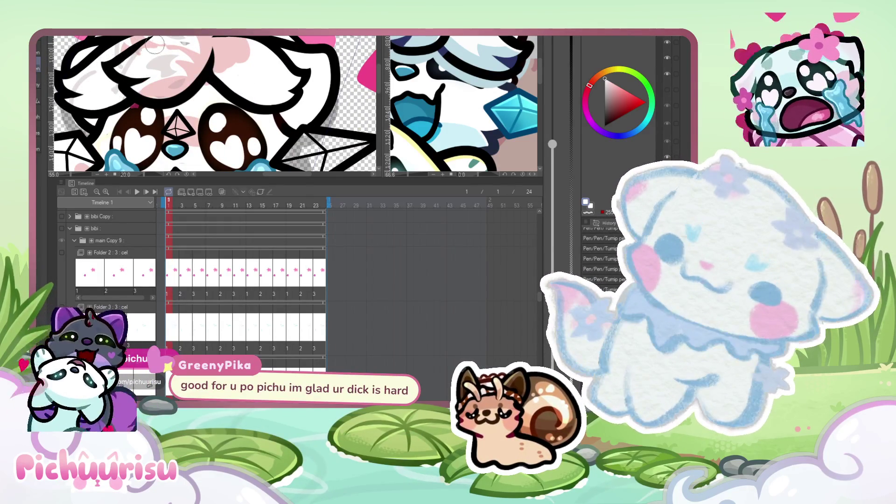
Zoom back out and jump to frame 5 on the Timeline.
{"action": "scroll", "coordinate": [126, 118], "scroll_direction": "down", "scroll_amount": 3}
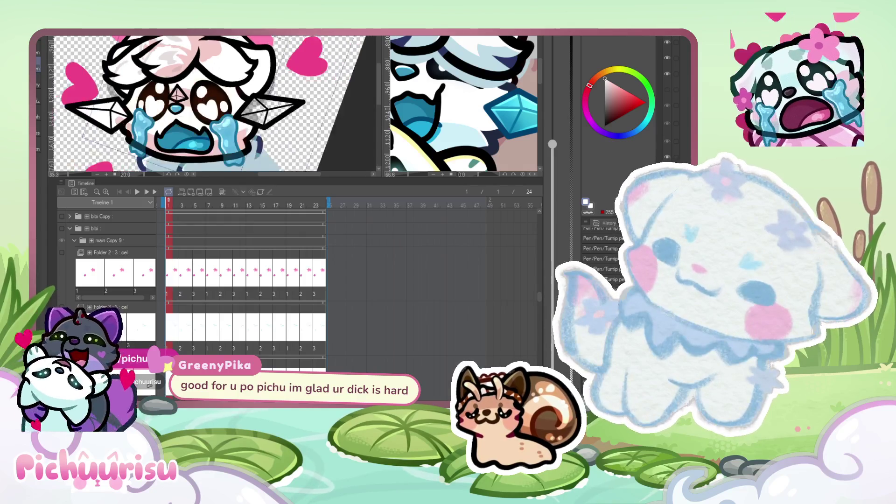
{"action": "scroll", "coordinate": [193, 95], "scroll_direction": "up", "scroll_amount": 8}
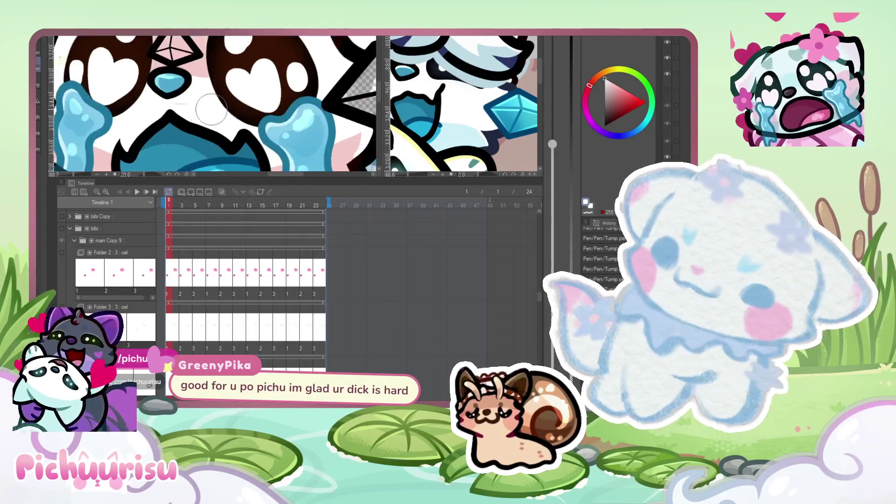
{"action": "scroll", "coordinate": [177, 85], "scroll_direction": "up", "scroll_amount": 3}
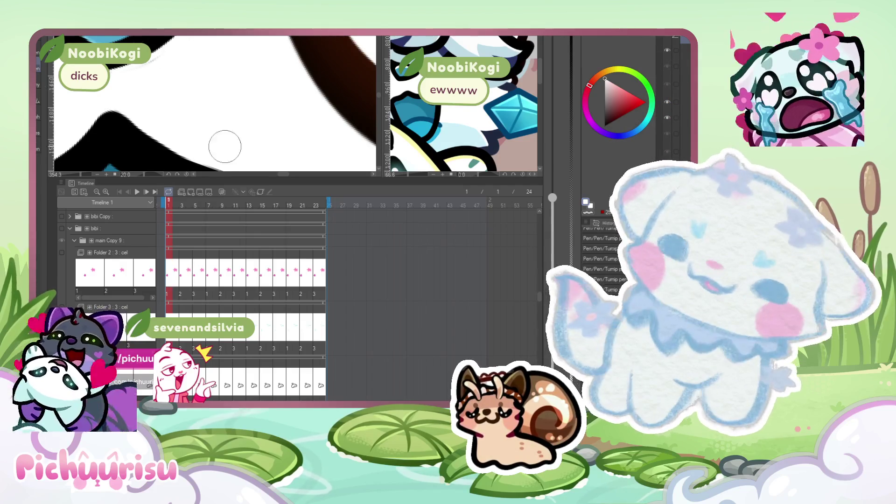
{"action": "scroll", "coordinate": [228, 104], "scroll_direction": "down", "scroll_amount": 1}
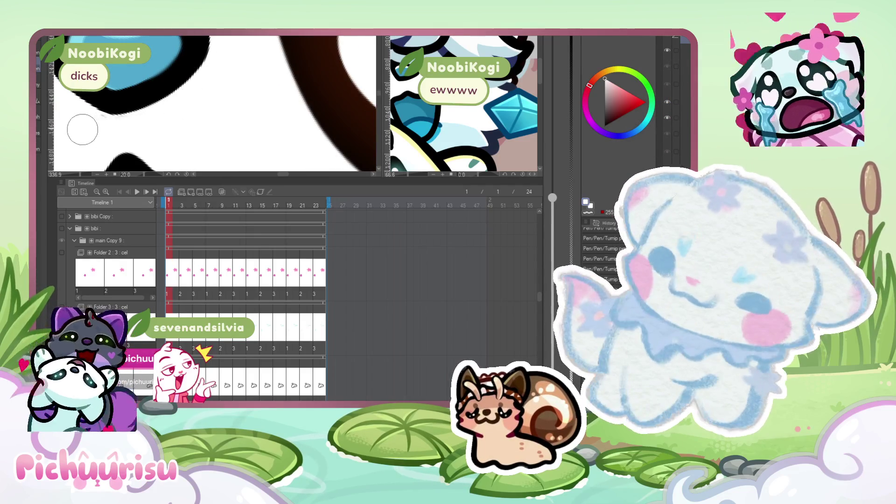
{"action": "scroll", "coordinate": [92, 124], "scroll_direction": "down", "scroll_amount": 5}
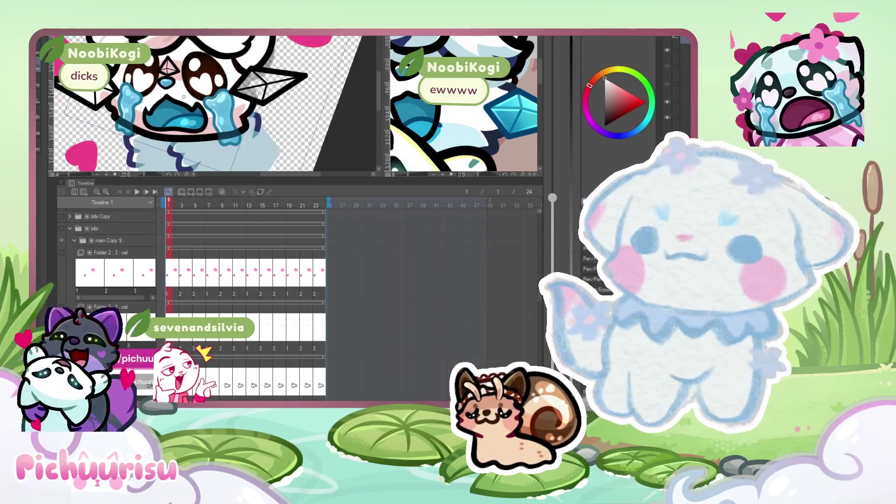
{"action": "left_click", "coordinate": [196, 208]}
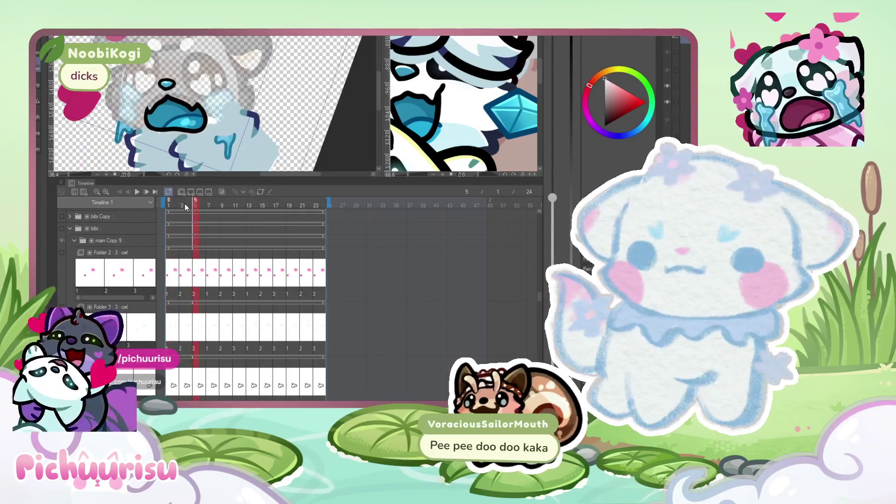
Go to frame 2 and zoom in on the eyes and nose.
{"action": "left_click", "coordinate": [169, 209]}
{"action": "left_click", "coordinate": [175, 206]}
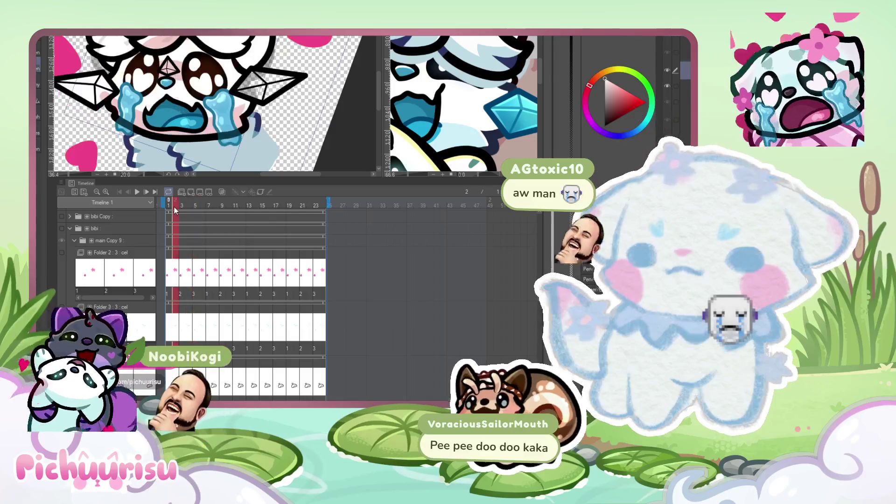
{"action": "scroll", "coordinate": [201, 140], "scroll_direction": "up", "scroll_amount": 4}
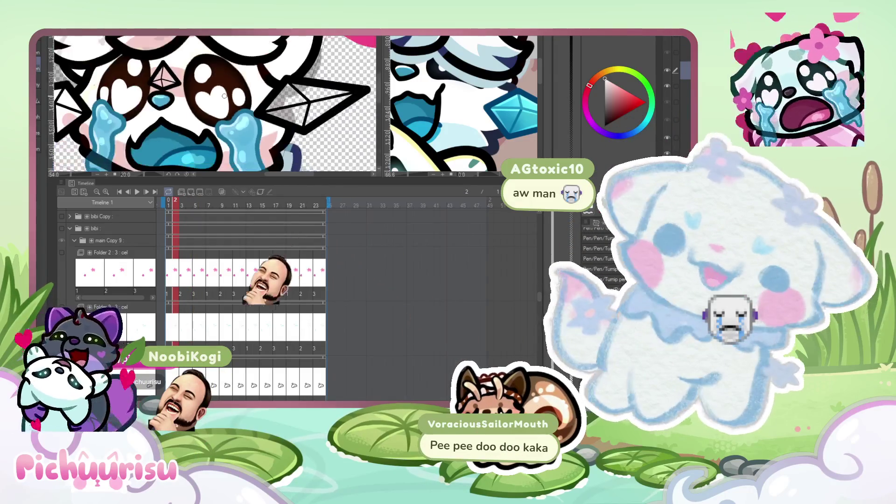
{"action": "scroll", "coordinate": [154, 54], "scroll_direction": "up", "scroll_amount": 2}
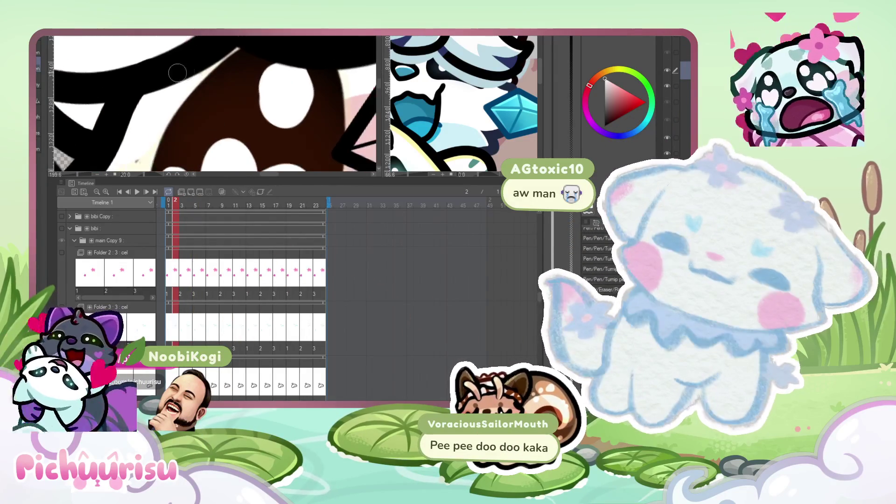
{"action": "scroll", "coordinate": [172, 54], "scroll_direction": "up", "scroll_amount": 3}
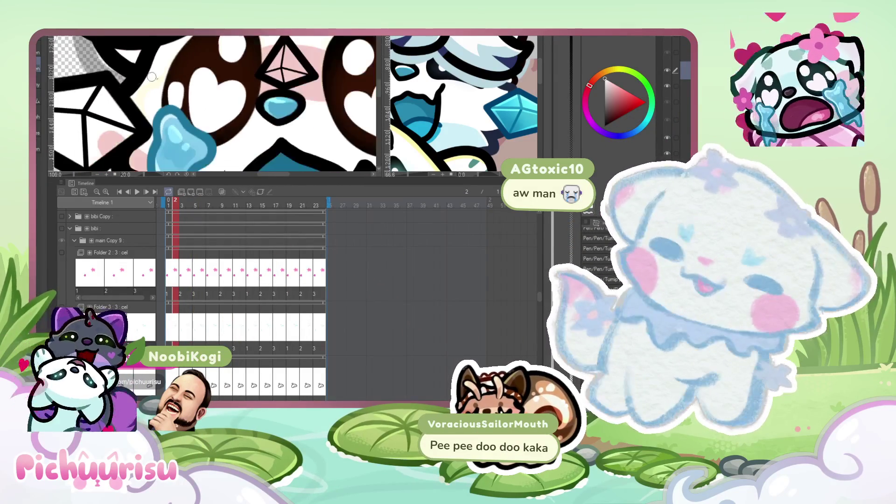
{"action": "scroll", "coordinate": [165, 64], "scroll_direction": "down", "scroll_amount": 3}
{"action": "scroll", "coordinate": [124, 77], "scroll_direction": "up", "scroll_amount": 3}
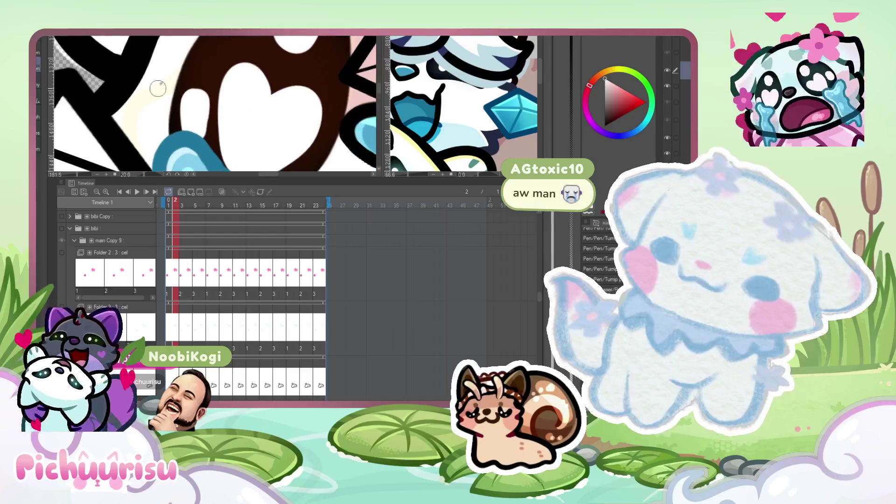
{"action": "scroll", "coordinate": [166, 70], "scroll_direction": "up", "scroll_amount": 2}
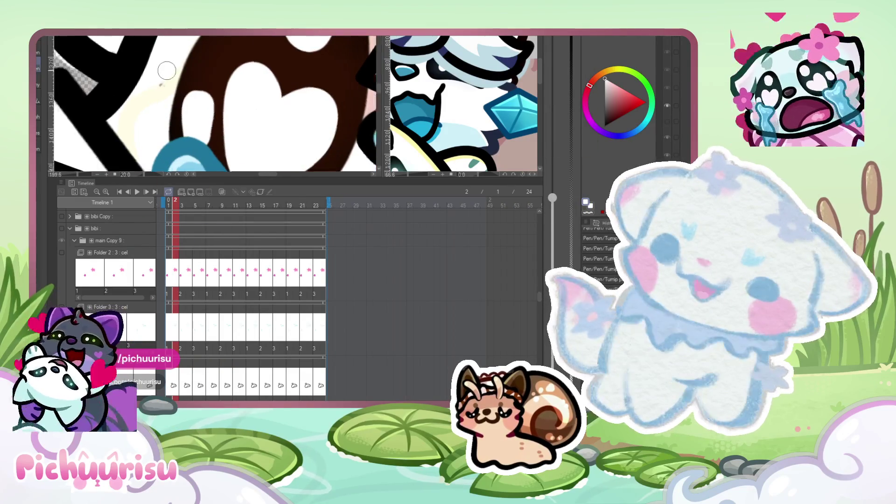
Shrink the brush with [ for fine eye and gem detail.
{"action": "key", "text": "bracketleft"}
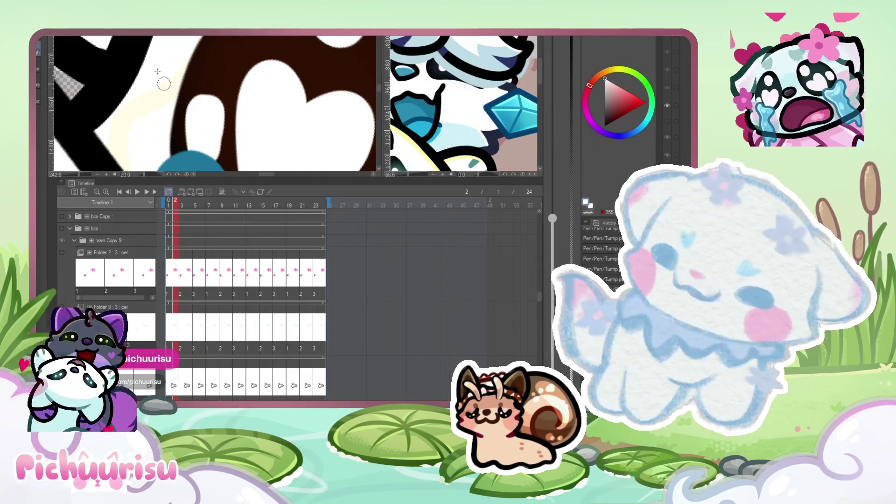
{"action": "scroll", "coordinate": [158, 71], "scroll_direction": "down", "scroll_amount": 10}
{"action": "scroll", "coordinate": [223, 51], "scroll_direction": "up", "scroll_amount": 2}
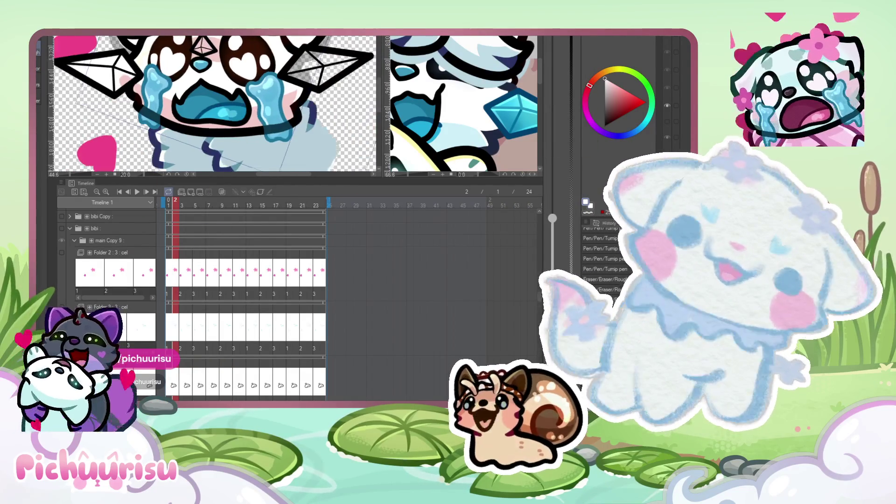
{"action": "scroll", "coordinate": [187, 36], "scroll_direction": "up", "scroll_amount": 3}
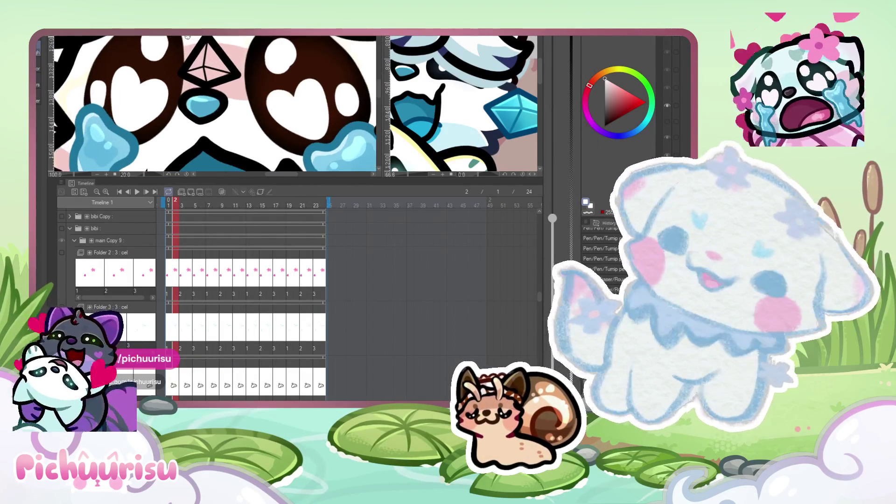
{"action": "scroll", "coordinate": [216, 37], "scroll_direction": "down", "scroll_amount": 3}
{"action": "scroll", "coordinate": [162, 119], "scroll_direction": "up", "scroll_amount": 3}
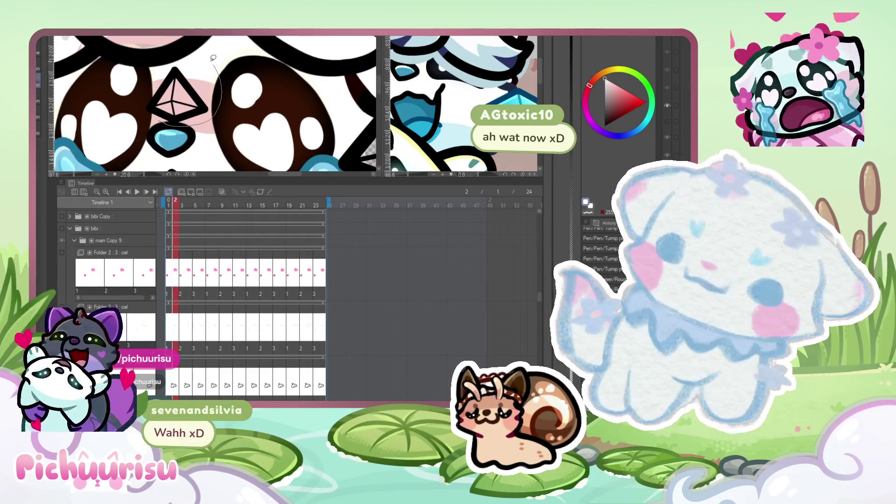
Lasso-select the forehead gem and rotate it slightly with Ctrl+T Scale/Rotate.
{"action": "left_click_drag", "start_coordinate": [135, 92], "coordinate": [141, 115]}
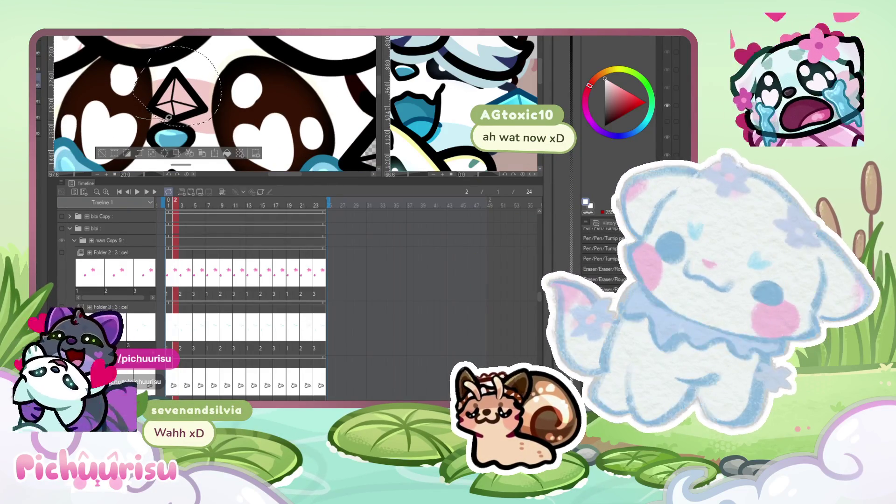
{"action": "key", "text": "ctrl+d"}
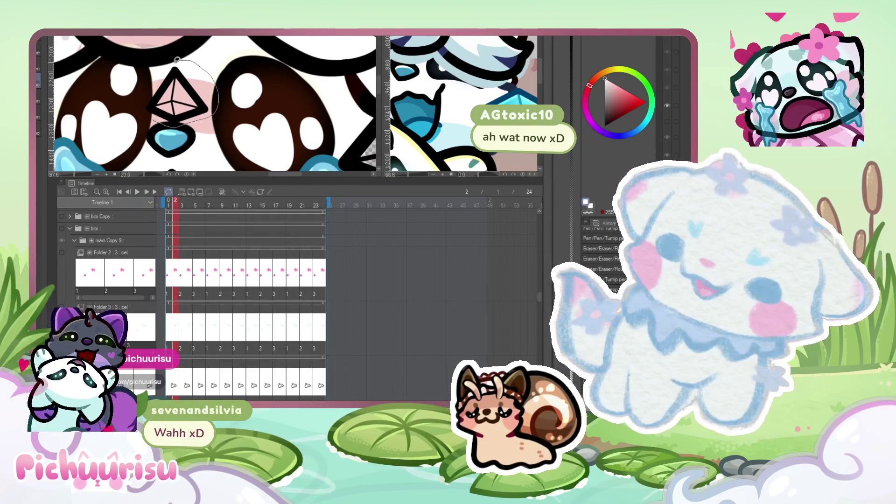
{"action": "mouse_move", "coordinate": [149, 87]}
{"action": "left_mouse_down"}
{"action": "mouse_move", "coordinate": [144, 107]}
{"action": "mouse_move", "coordinate": [183, 100]}
{"action": "left_mouse_up"}
{"action": "scroll", "coordinate": [156, 113], "scroll_direction": "up", "scroll_amount": 2}
{"action": "key", "text": "ctrl+t"}
{"action": "left_click_drag", "start_coordinate": [277, 90], "coordinate": [275, 89]}
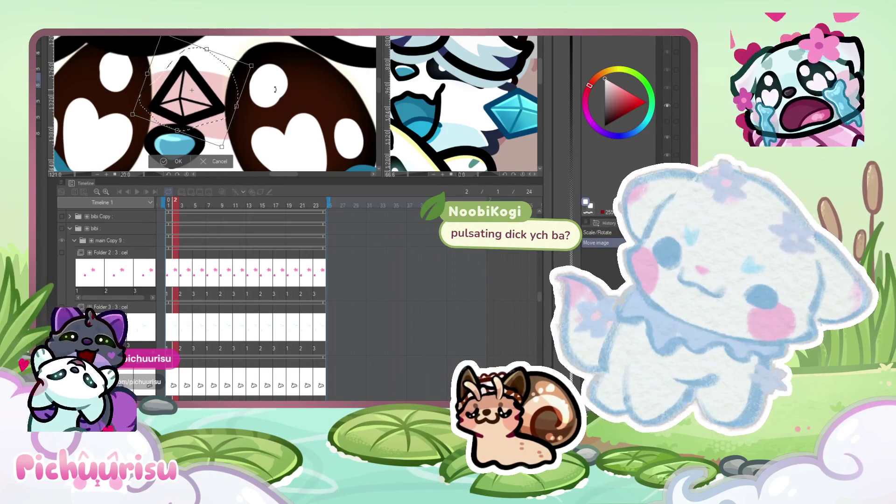
{"action": "scroll", "coordinate": [249, 81], "scroll_direction": "down", "scroll_amount": 5}
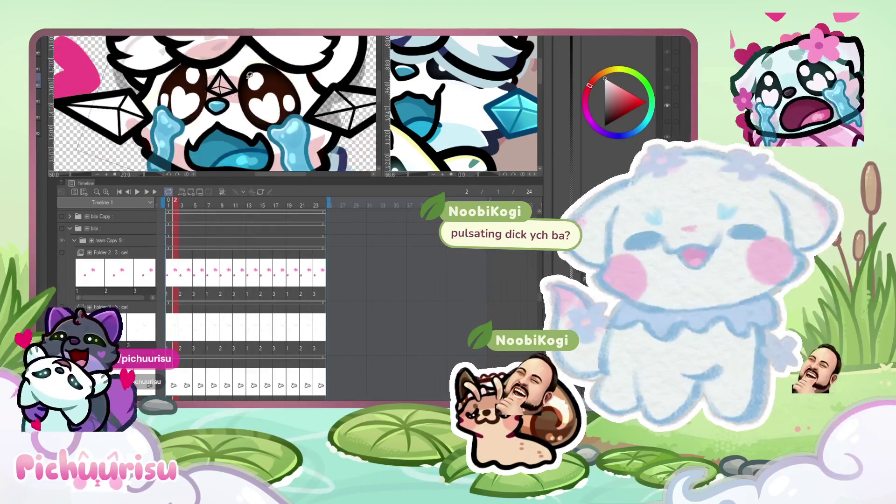
{"action": "scroll", "coordinate": [265, 70], "scroll_direction": "up", "scroll_amount": 3}
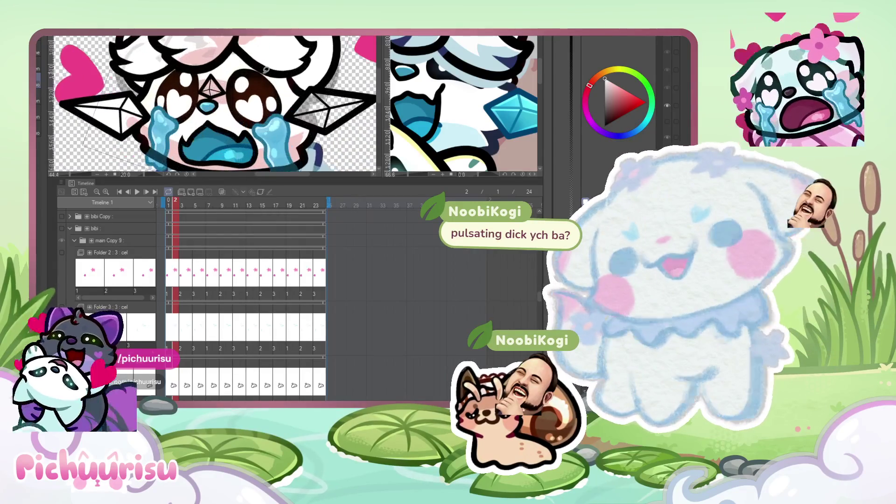
{"action": "scroll", "coordinate": [156, 106], "scroll_direction": "down", "scroll_amount": 3}
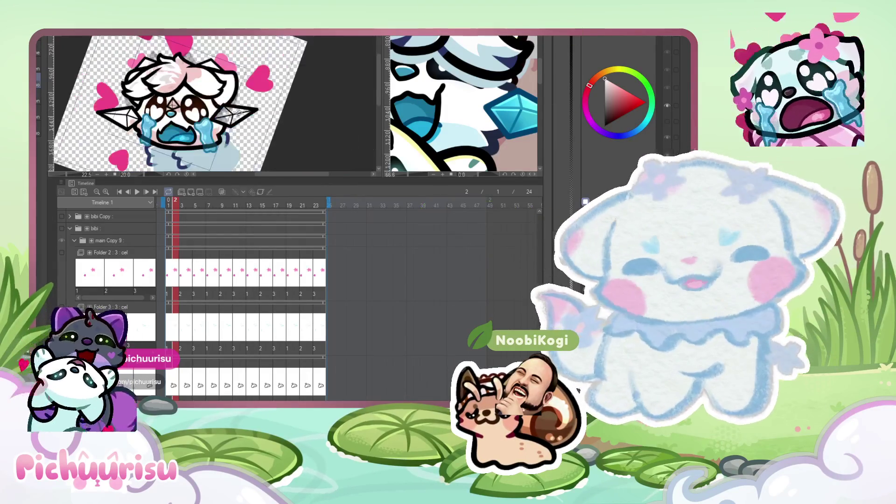
{"action": "scroll", "coordinate": [190, 100], "scroll_direction": "up", "scroll_amount": 4}
{"action": "scroll", "coordinate": [205, 98], "scroll_direction": "up", "scroll_amount": 1}
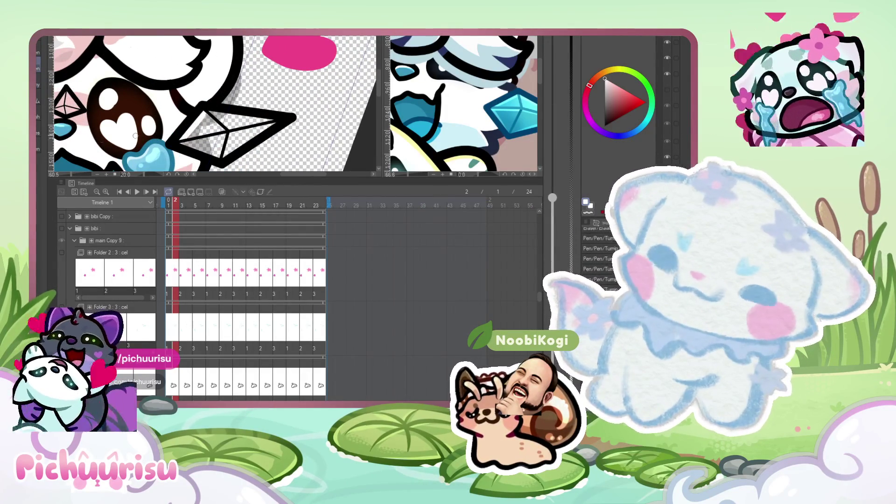
Paint the crystal ear's interior white on frame 2, then zoom out to the full character.
{"action": "scroll", "coordinate": [215, 87], "scroll_direction": "up", "scroll_amount": 4}
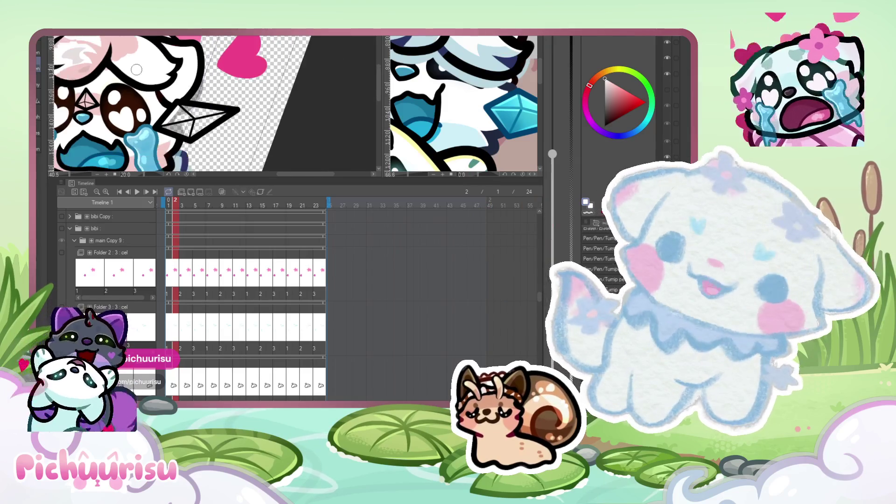
{"action": "mouse_move", "coordinate": [148, 127]}
{"action": "left_mouse_down"}
{"action": "mouse_move", "coordinate": [159, 96]}
{"action": "mouse_move", "coordinate": [271, 98]}
{"action": "mouse_move", "coordinate": [190, 139]}
{"action": "mouse_move", "coordinate": [186, 107]}
{"action": "left_mouse_up"}
{"action": "scroll", "coordinate": [157, 108], "scroll_direction": "down", "scroll_amount": 4}
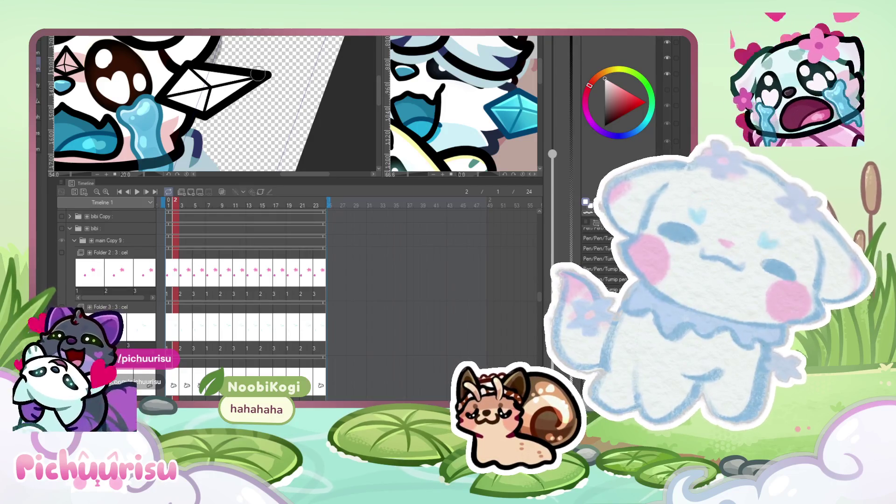
{"action": "scroll", "coordinate": [284, 87], "scroll_direction": "down", "scroll_amount": 5}
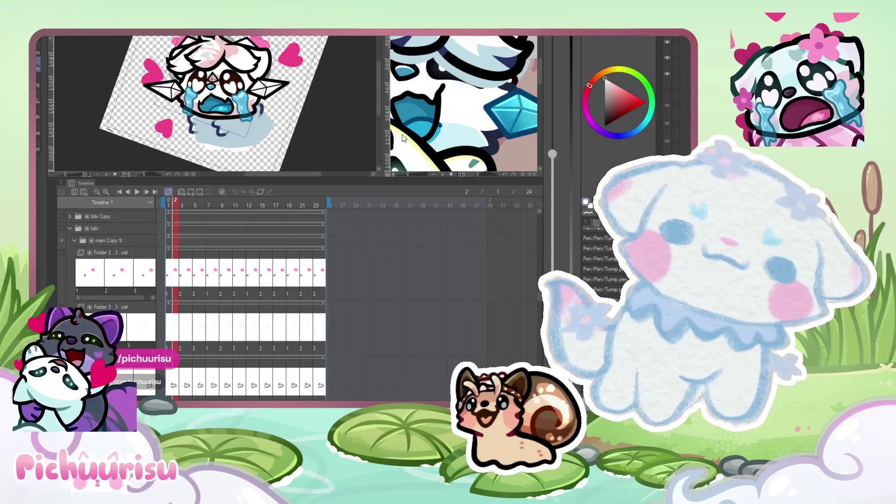
{"action": "left_click", "coordinate": [515, 123]}
{"action": "left_click", "coordinate": [500, 121], "text": "alt"}
{"action": "left_click", "coordinate": [340, 133]}
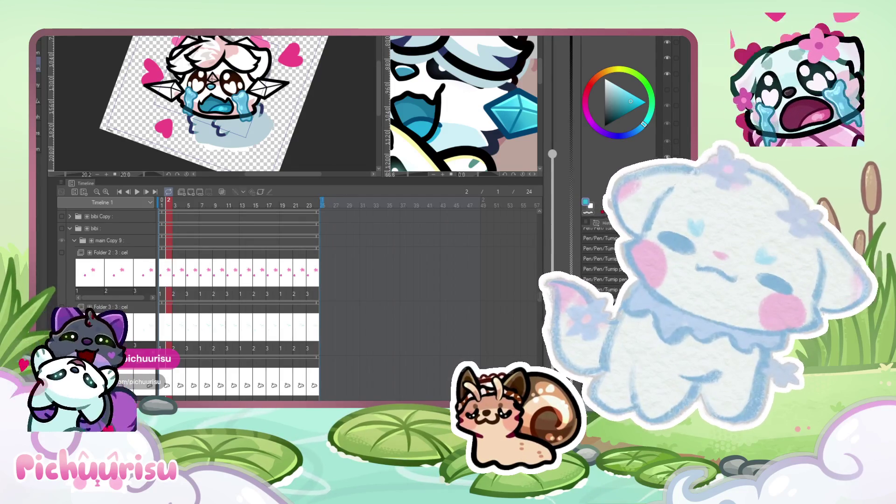
{"action": "scroll", "coordinate": [323, 224], "scroll_direction": "right", "scroll_amount": 5}
{"action": "scroll", "coordinate": [348, 280], "scroll_direction": "right", "scroll_amount": 5}
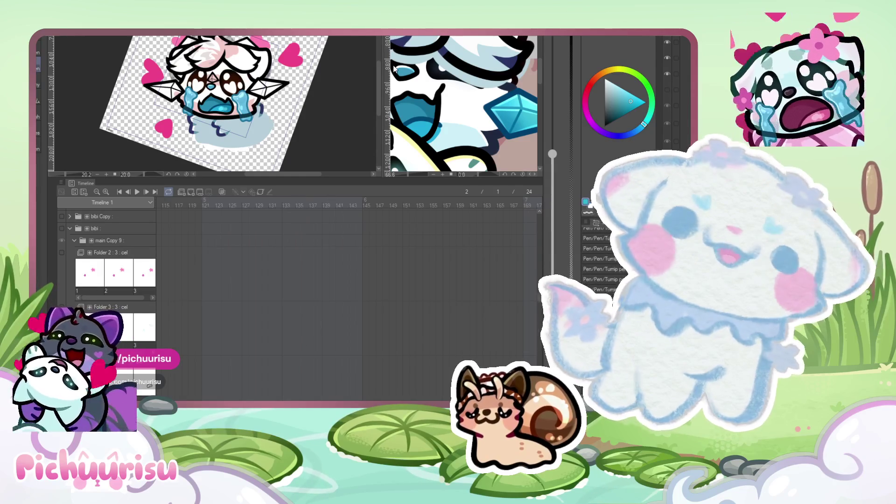
{"action": "scroll", "coordinate": [330, 95], "scroll_direction": "down", "scroll_amount": 2}
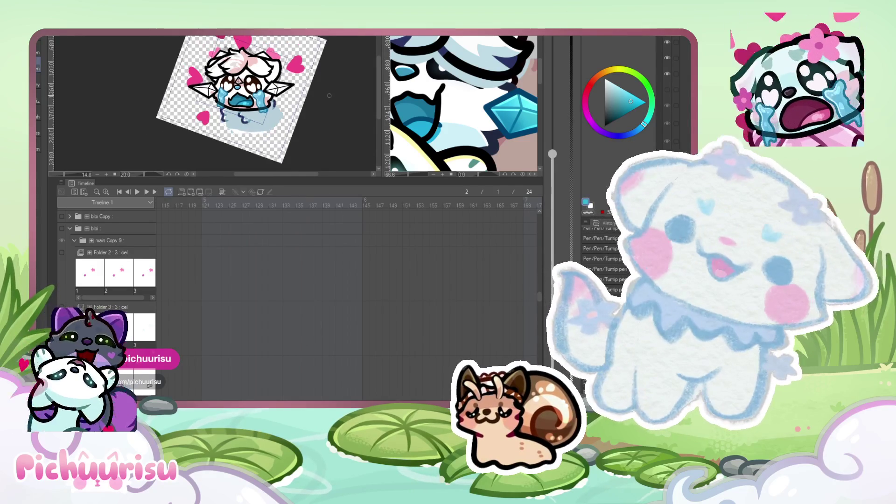
{"action": "scroll", "coordinate": [281, 115], "scroll_direction": "up", "scroll_amount": 2}
{"action": "scroll", "coordinate": [348, 299], "scroll_direction": "left", "scroll_amount": 10}
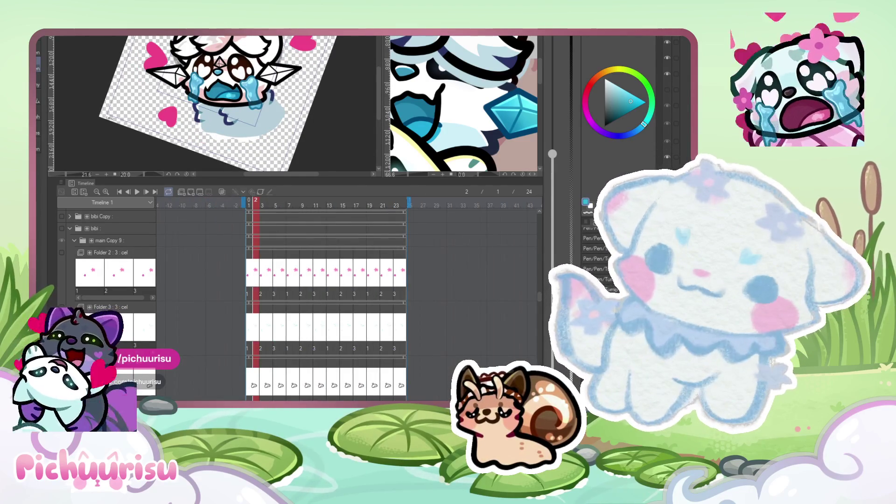
{"action": "scroll", "coordinate": [290, 302], "scroll_direction": "right", "scroll_amount": 2}
{"action": "scroll", "coordinate": [291, 302], "scroll_direction": "left", "scroll_amount": 2}
{"action": "scroll", "coordinate": [290, 302], "scroll_direction": "down", "scroll_amount": 4}
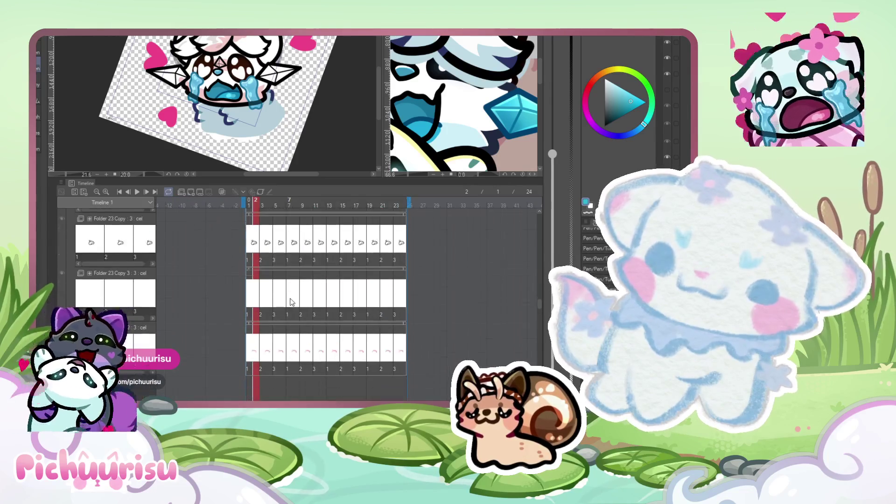
{"action": "scroll", "coordinate": [290, 302], "scroll_direction": "down", "scroll_amount": 1}
{"action": "scroll", "coordinate": [275, 112], "scroll_direction": "up", "scroll_amount": 2}
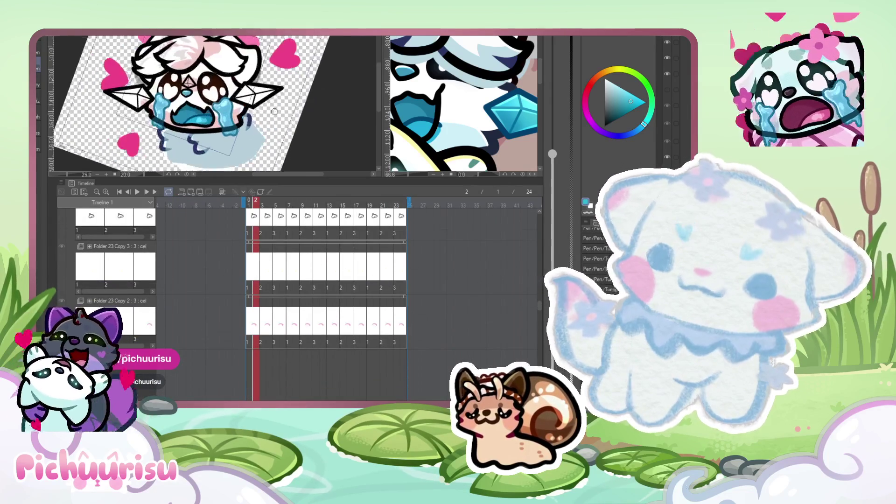
{"action": "scroll", "coordinate": [275, 112], "scroll_direction": "up", "scroll_amount": 3}
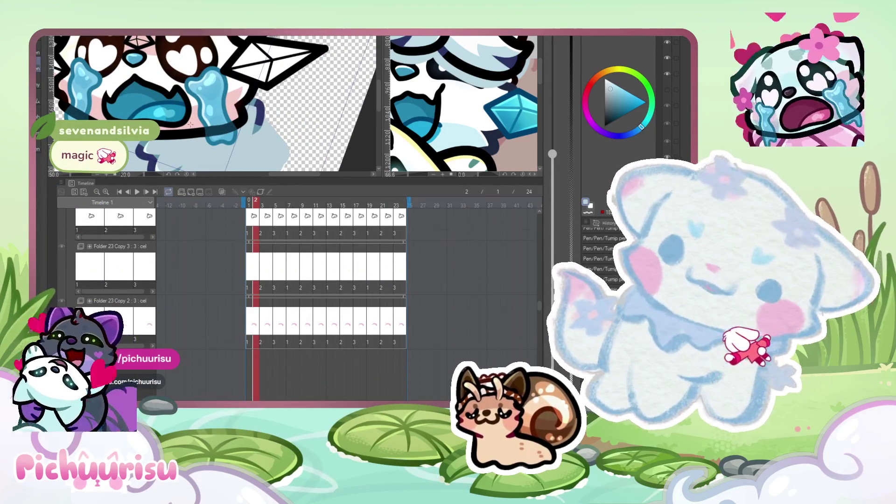
{"action": "scroll", "coordinate": [299, 67], "scroll_direction": "down", "scroll_amount": 2}
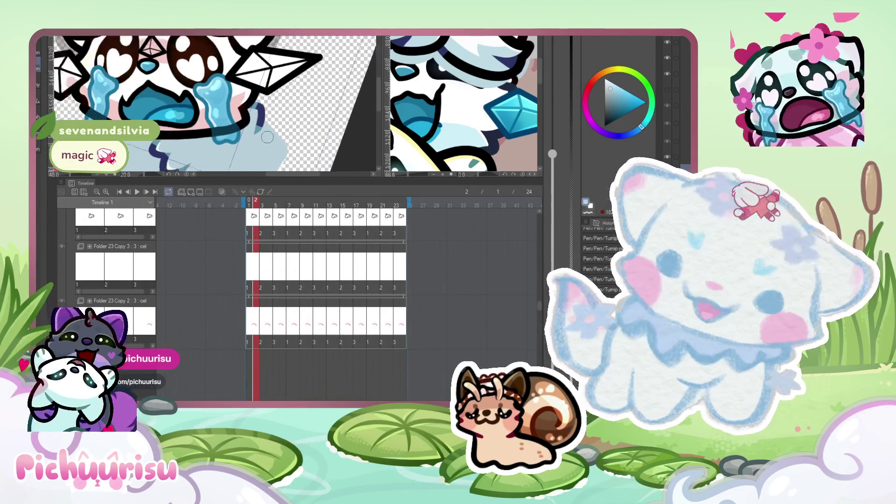
{"action": "scroll", "coordinate": [346, 98], "scroll_direction": "up", "scroll_amount": 1}
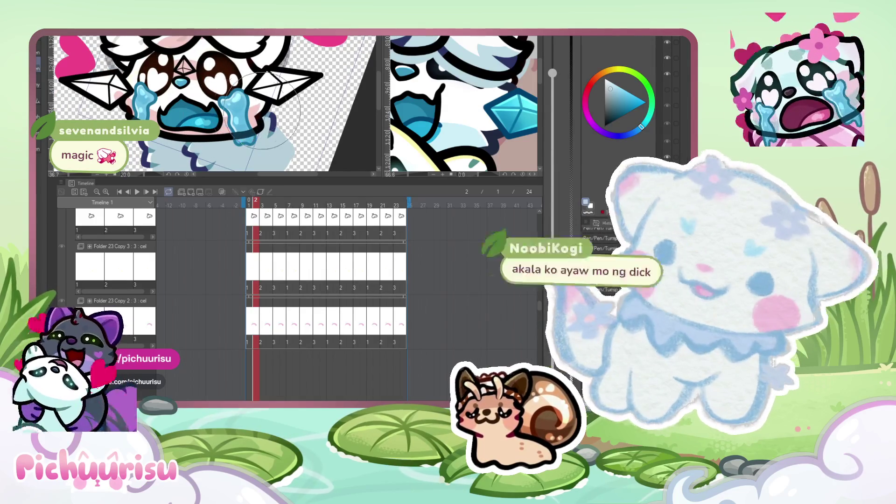
{"action": "scroll", "coordinate": [253, 79], "scroll_direction": "down", "scroll_amount": 1}
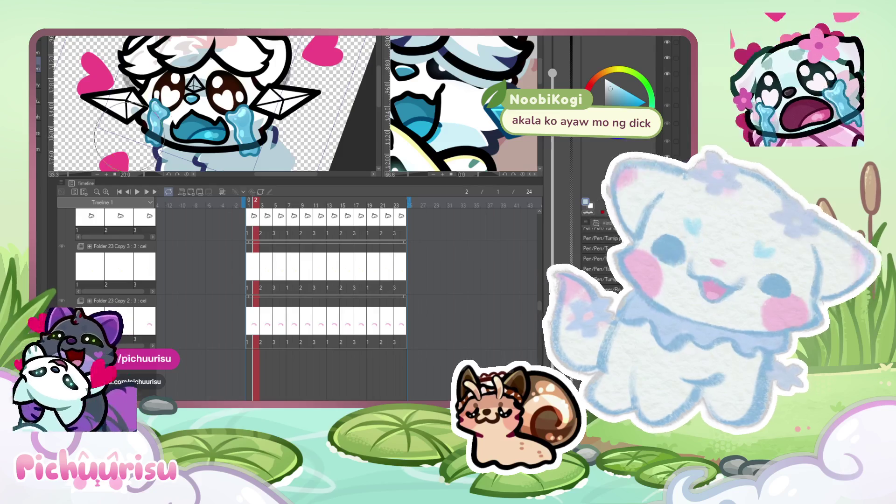
{"action": "scroll", "coordinate": [214, 105], "scroll_direction": "up", "scroll_amount": 2}
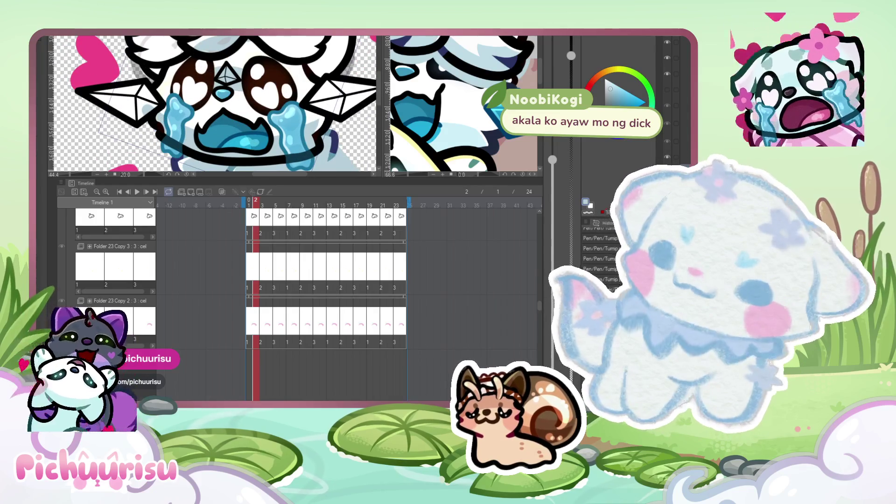
{"action": "scroll", "coordinate": [214, 105], "scroll_direction": "up", "scroll_amount": 2}
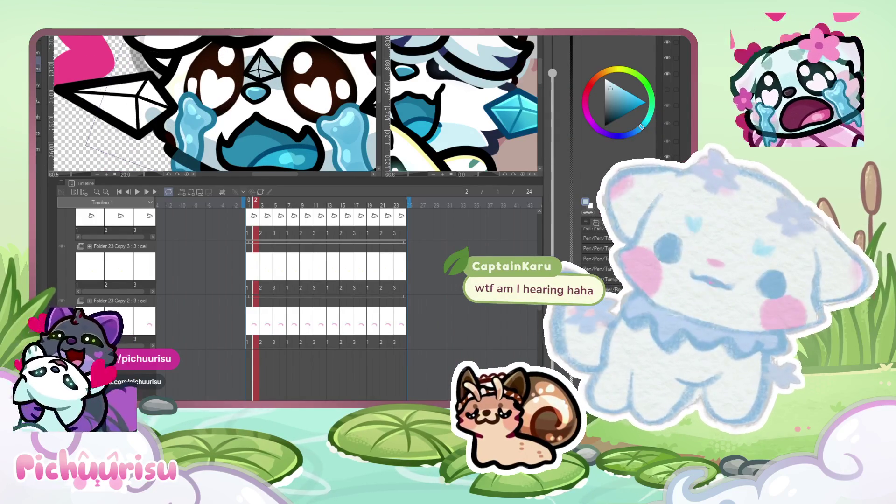
{"action": "scroll", "coordinate": [143, 101], "scroll_direction": "up", "scroll_amount": 2}
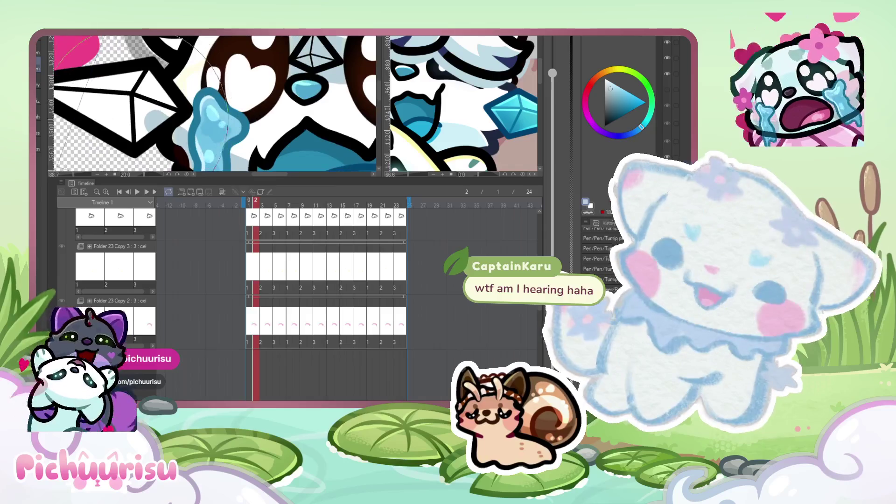
{"action": "scroll", "coordinate": [140, 106], "scroll_direction": "down", "scroll_amount": 1}
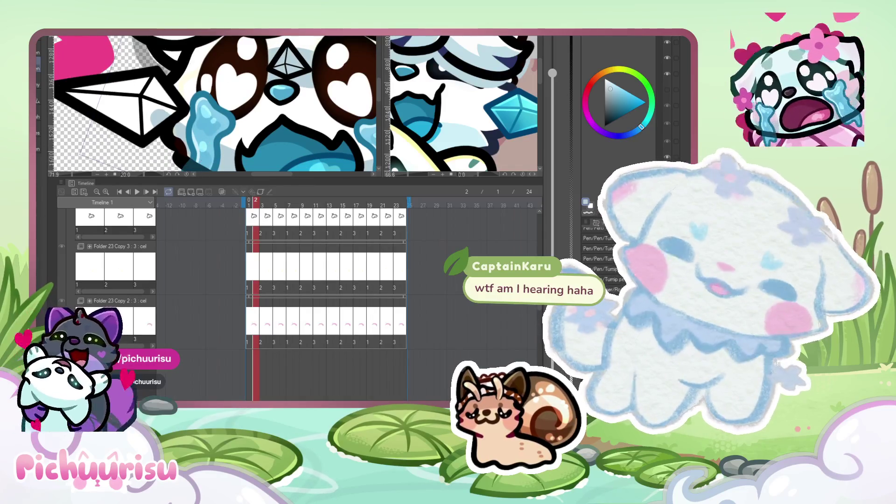
{"action": "scroll", "coordinate": [172, 112], "scroll_direction": "up", "scroll_amount": 1}
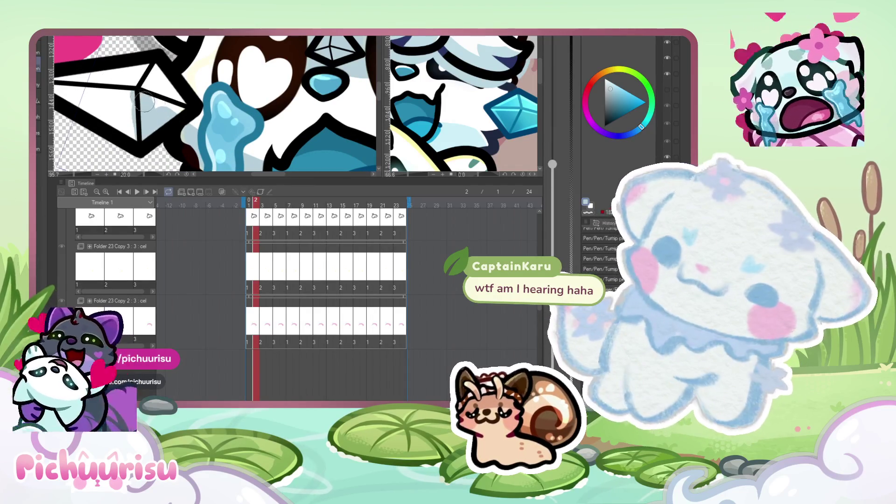
{"action": "scroll", "coordinate": [185, 108], "scroll_direction": "down", "scroll_amount": 2}
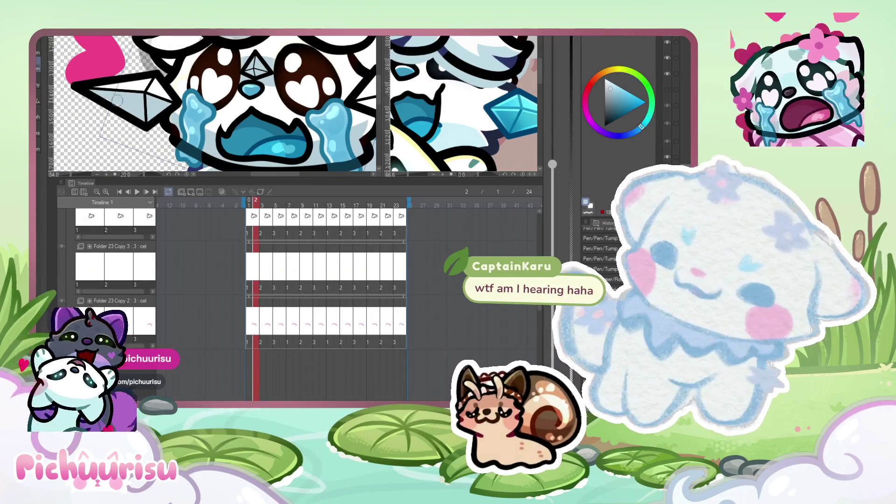
Shade the crystal ear's facets pale blue-grey with the Pen, matching the other ear.
{"action": "scroll", "coordinate": [173, 109], "scroll_direction": "up", "scroll_amount": 3}
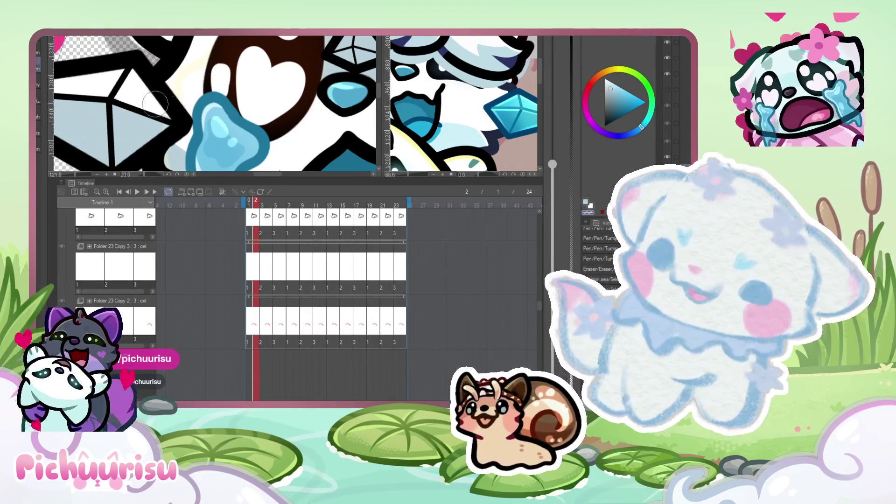
{"action": "scroll", "coordinate": [174, 109], "scroll_direction": "down", "scroll_amount": 1}
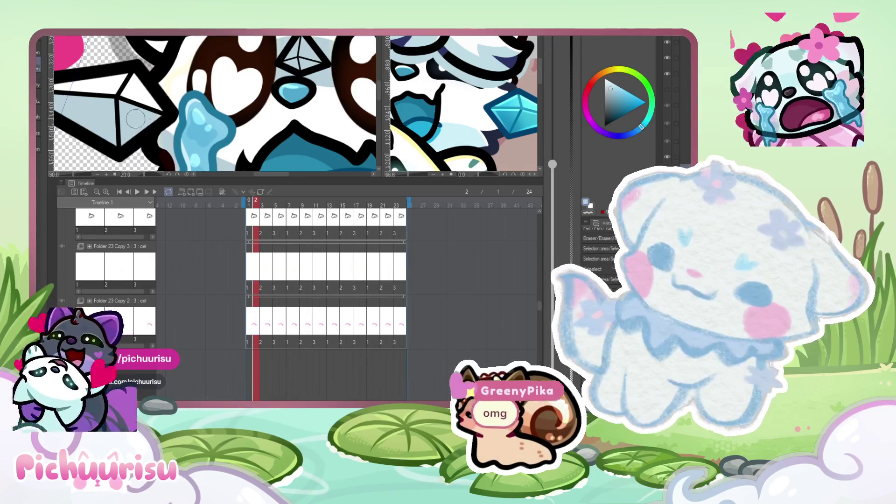
{"action": "scroll", "coordinate": [117, 89], "scroll_direction": "down", "scroll_amount": 3}
{"action": "scroll", "coordinate": [116, 87], "scroll_direction": "up", "scroll_amount": 5}
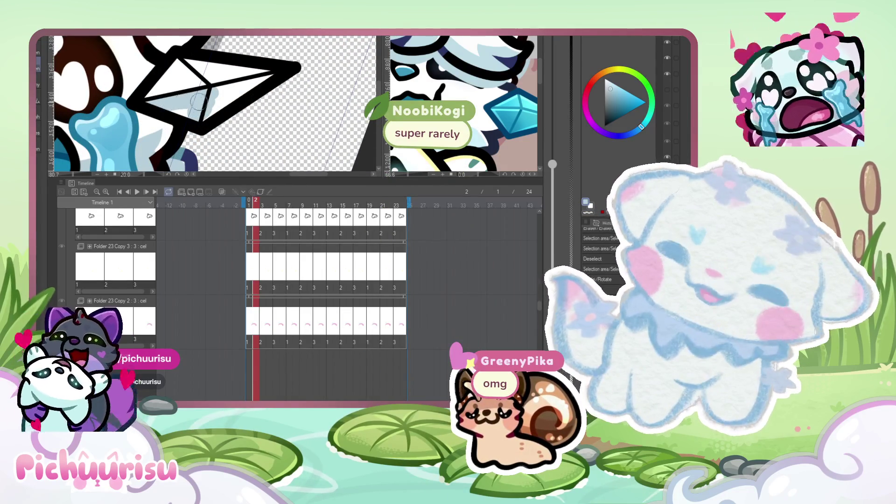
{"action": "mouse_move", "coordinate": [217, 112]}
{"action": "left_mouse_down"}
{"action": "mouse_move", "coordinate": [256, 86]}
{"action": "mouse_move", "coordinate": [229, 99]}
{"action": "left_mouse_up"}
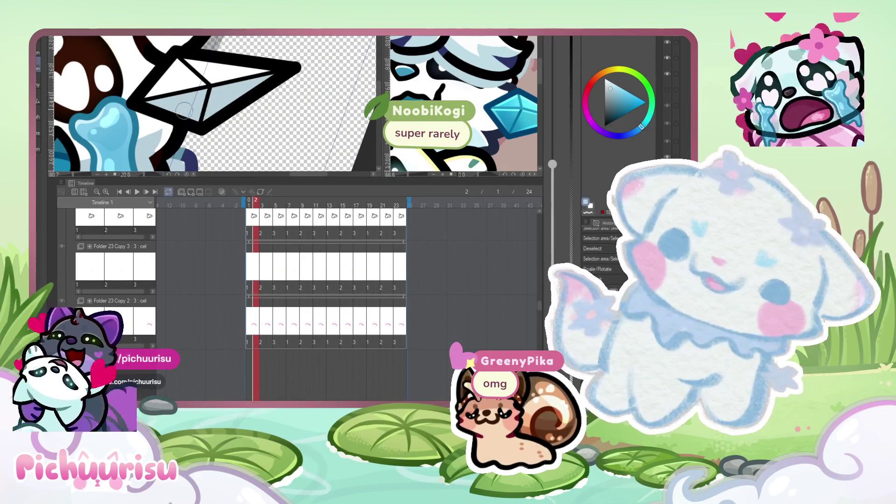
{"action": "scroll", "coordinate": [184, 110], "scroll_direction": "down", "scroll_amount": 5}
{"action": "scroll", "coordinate": [172, 99], "scroll_direction": "up", "scroll_amount": 4}
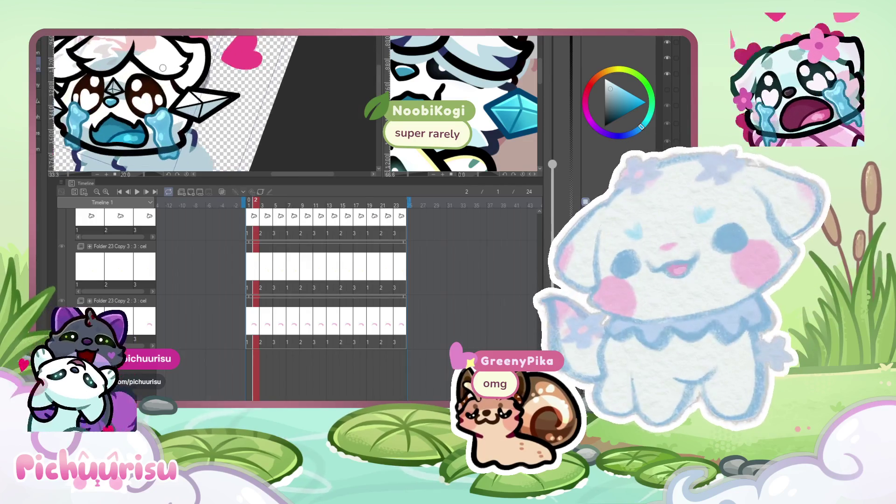
{"action": "scroll", "coordinate": [175, 95], "scroll_direction": "up", "scroll_amount": 2}
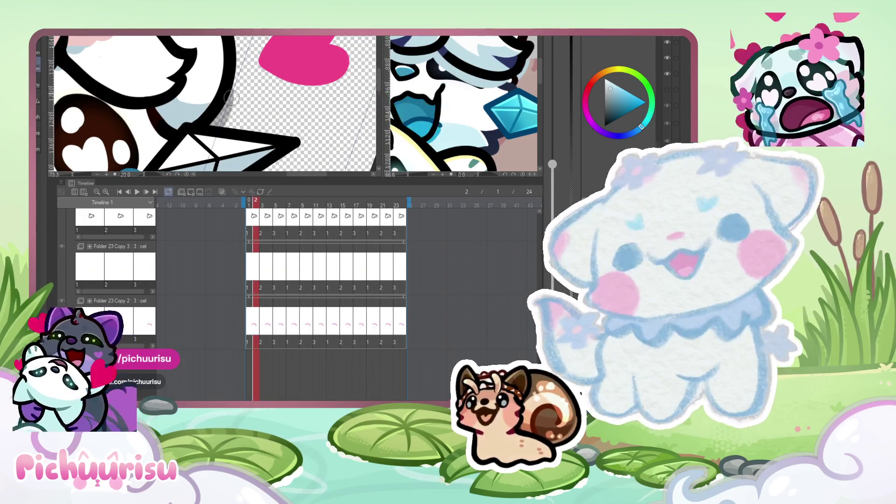
{"action": "scroll", "coordinate": [168, 112], "scroll_direction": "down", "scroll_amount": 3}
{"action": "scroll", "coordinate": [160, 83], "scroll_direction": "up", "scroll_amount": 2}
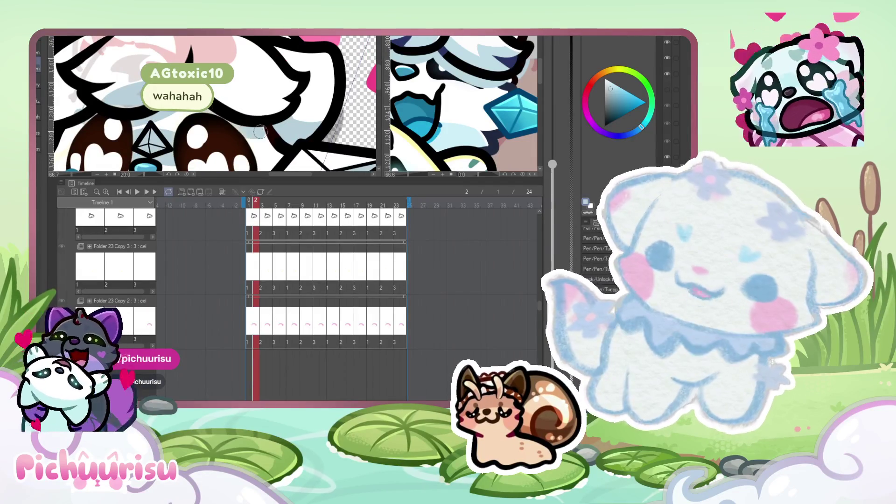
Switch back to the pen tool for drawing.
{"action": "scroll", "coordinate": [148, 115], "scroll_direction": "down", "scroll_amount": 2}
{"action": "scroll", "coordinate": [148, 115], "scroll_direction": "up", "scroll_amount": 2}
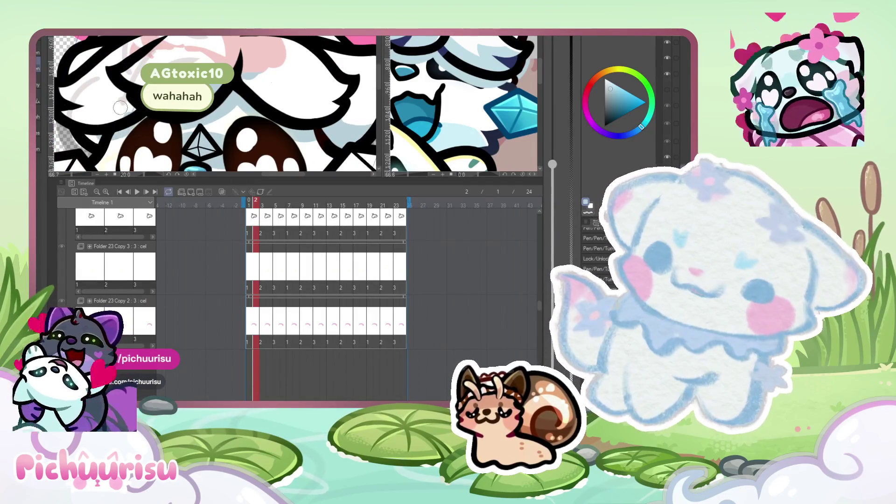
{"action": "scroll", "coordinate": [132, 103], "scroll_direction": "down", "scroll_amount": 3}
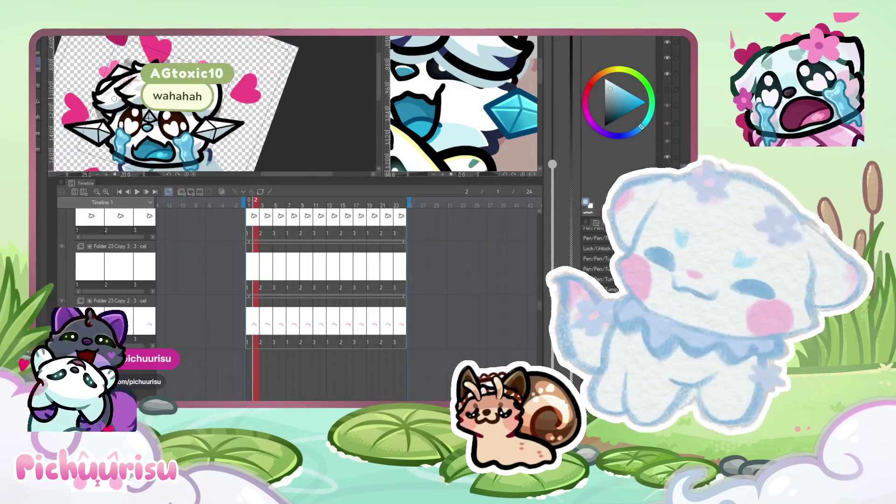
{"action": "scroll", "coordinate": [237, 132], "scroll_direction": "up", "scroll_amount": 3}
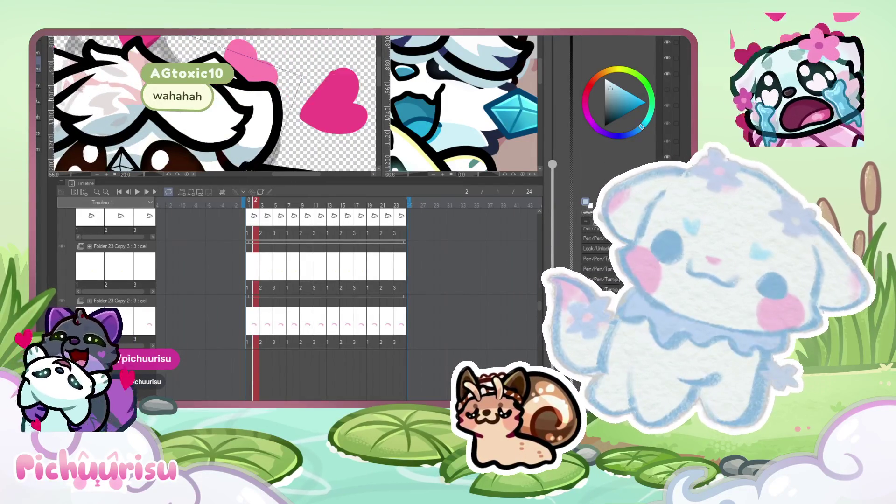
{"action": "scroll", "coordinate": [211, 122], "scroll_direction": "down", "scroll_amount": 1}
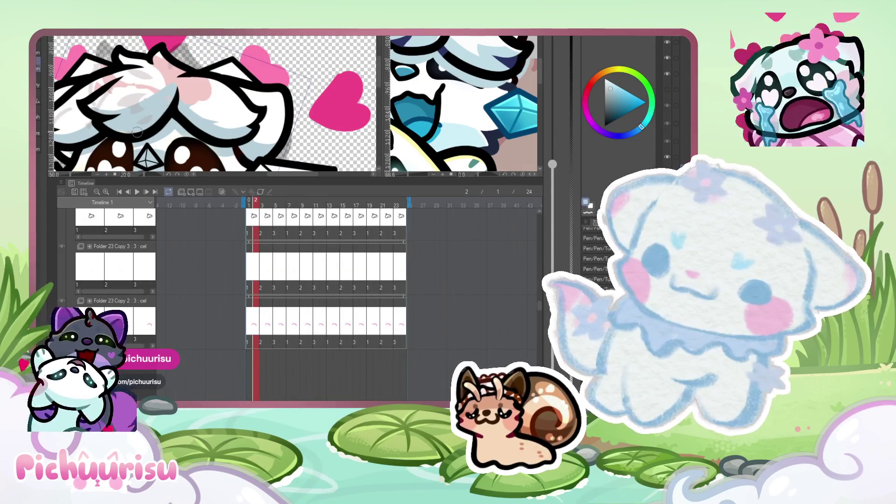
{"action": "scroll", "coordinate": [247, 125], "scroll_direction": "up", "scroll_amount": 1}
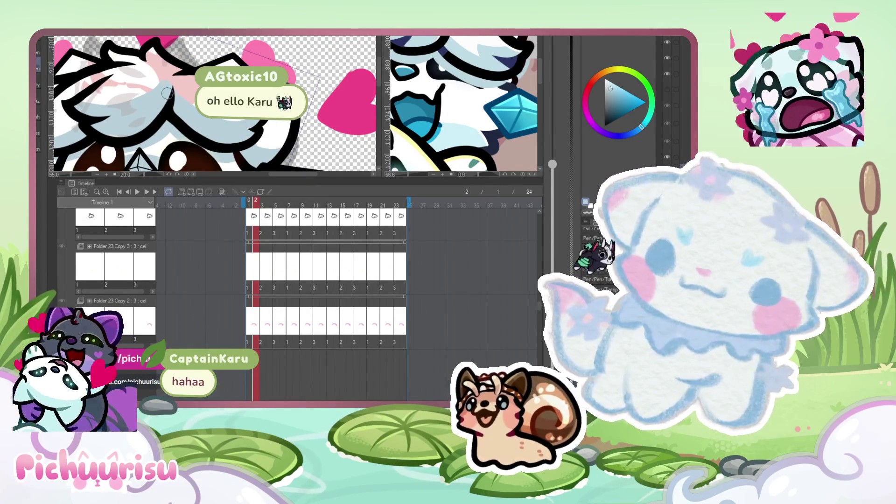
{"action": "scroll", "coordinate": [248, 125], "scroll_direction": "down", "scroll_amount": 1}
{"action": "scroll", "coordinate": [93, 133], "scroll_direction": "up", "scroll_amount": 4}
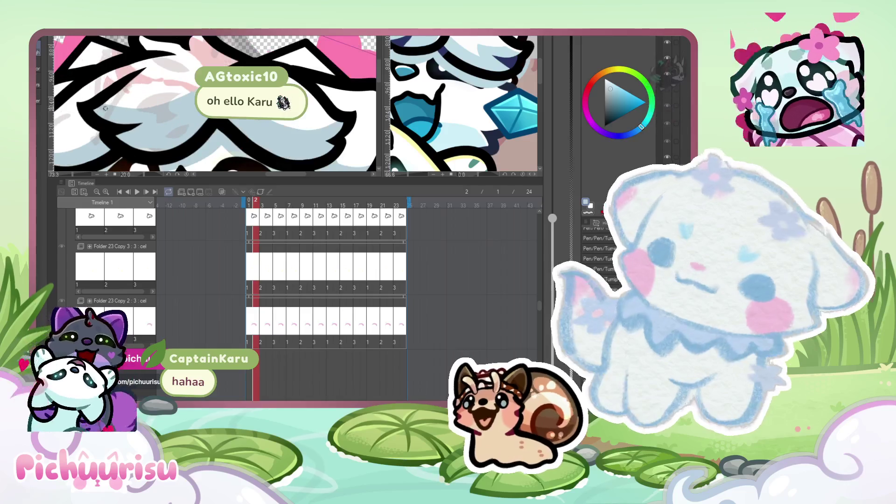
{"action": "scroll", "coordinate": [92, 133], "scroll_direction": "up", "scroll_amount": 3}
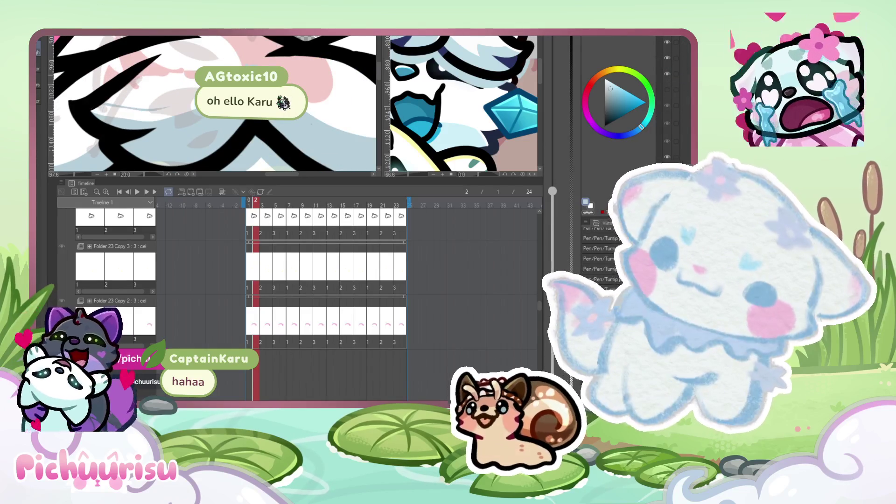
{"action": "scroll", "coordinate": [218, 50], "scroll_direction": "down", "scroll_amount": 4}
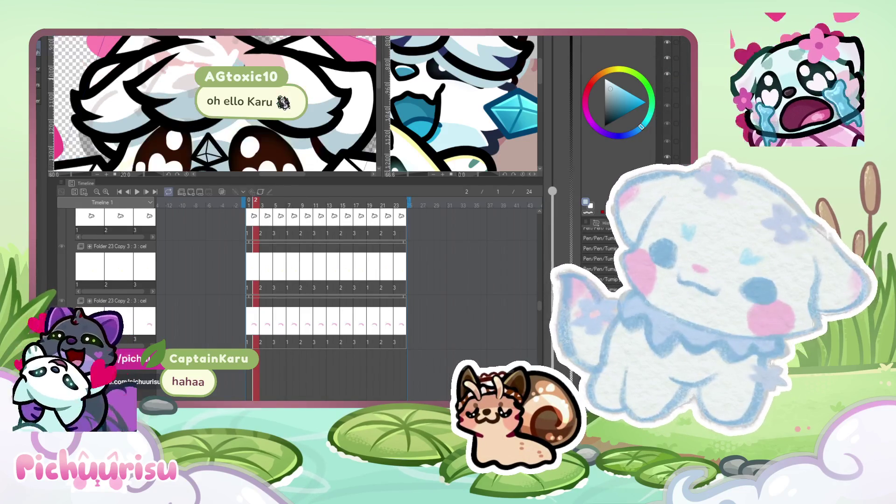
{"action": "scroll", "coordinate": [102, 98], "scroll_direction": "down", "scroll_amount": 3}
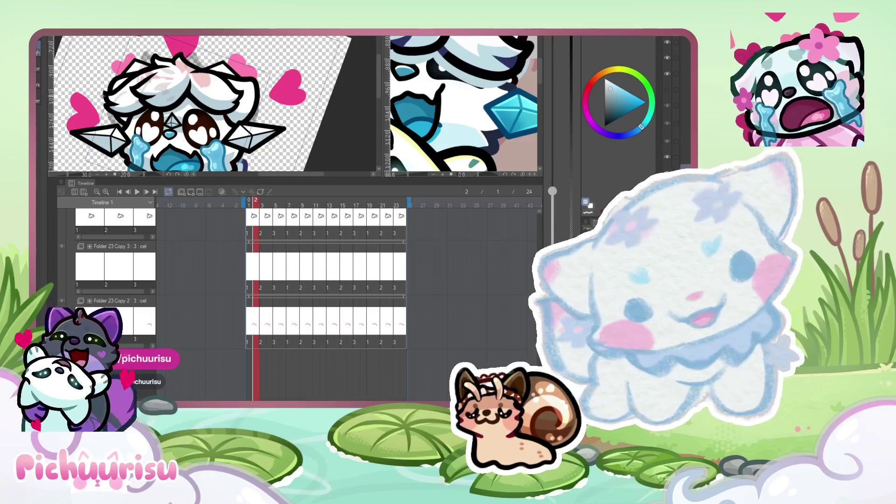
{"action": "key", "text": "p"}
Pick black as the main drawing colour from the colour wheel panel.
{"action": "scroll", "coordinate": [174, 88], "scroll_direction": "up", "scroll_amount": 5}
{"action": "scroll", "coordinate": [117, 122], "scroll_direction": "down", "scroll_amount": 4}
{"action": "scroll", "coordinate": [178, 59], "scroll_direction": "up", "scroll_amount": 4}
{"action": "scroll", "coordinate": [179, 60], "scroll_direction": "down", "scroll_amount": 4}
{"action": "scroll", "coordinate": [181, 67], "scroll_direction": "up", "scroll_amount": 5}
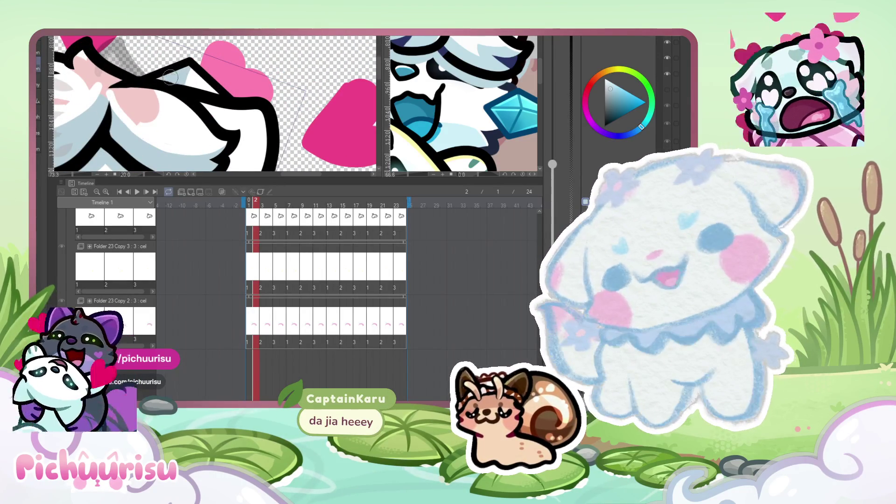
{"action": "scroll", "coordinate": [182, 71], "scroll_direction": "down", "scroll_amount": 2}
{"action": "scroll", "coordinate": [74, 63], "scroll_direction": "down", "scroll_amount": 2}
{"action": "scroll", "coordinate": [74, 63], "scroll_direction": "up", "scroll_amount": 2}
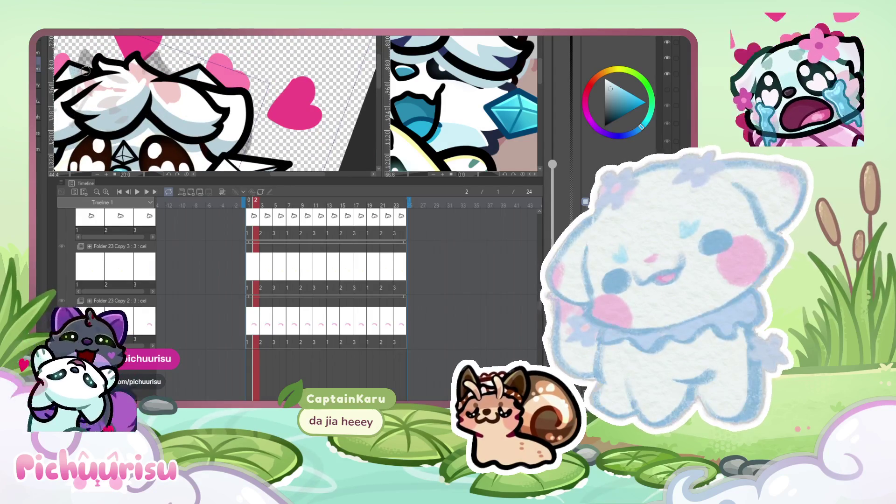
{"action": "scroll", "coordinate": [234, 44], "scroll_direction": "down", "scroll_amount": 2}
{"action": "scroll", "coordinate": [216, 39], "scroll_direction": "up", "scroll_amount": 7}
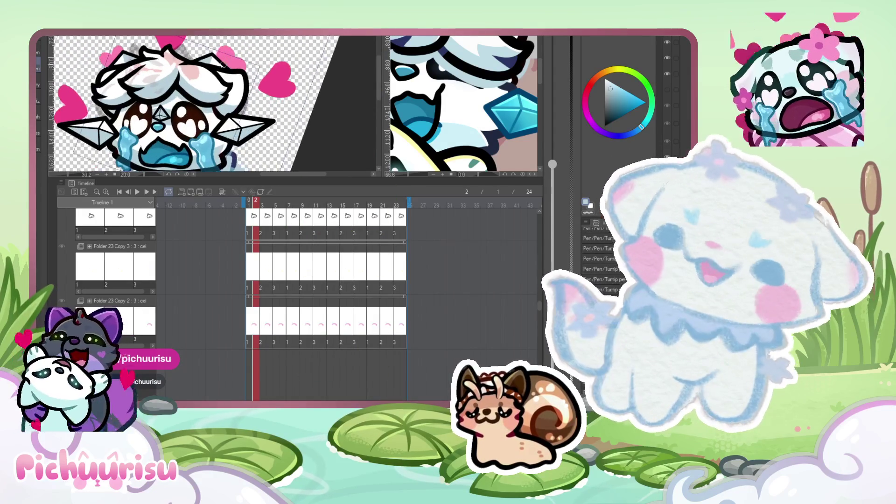
{"action": "left_click", "coordinate": [215, 38], "text": "alt"}
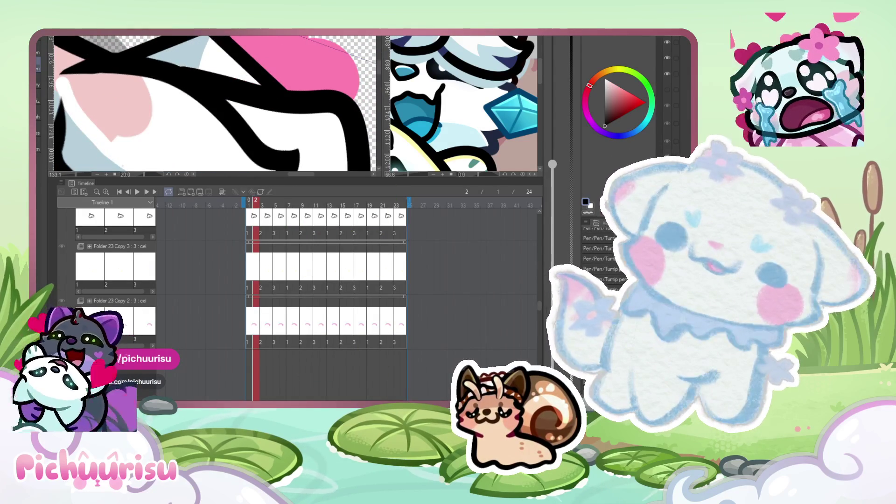
{"action": "scroll", "coordinate": [215, 40], "scroll_direction": "up", "scroll_amount": 2}
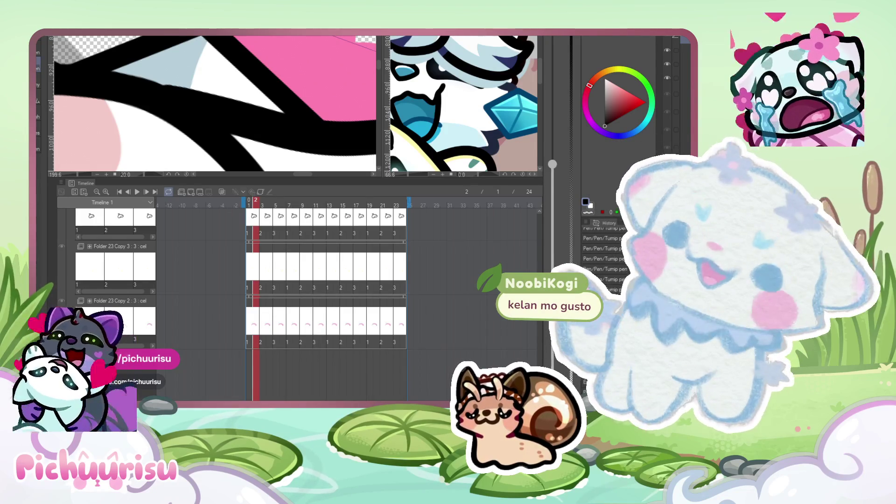
{"action": "key", "text": "bracketleft"}
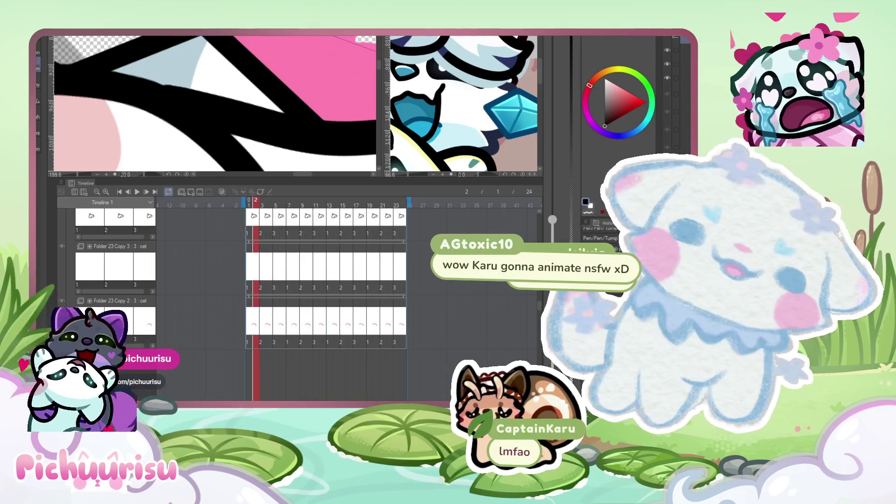
{"action": "scroll", "coordinate": [215, 103], "scroll_direction": "up", "scroll_amount": 1}
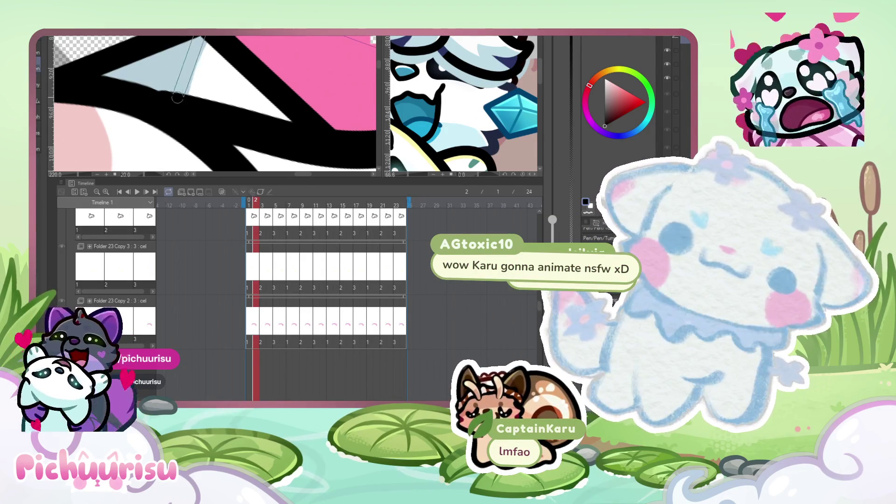
{"action": "scroll", "coordinate": [187, 79], "scroll_direction": "down", "scroll_amount": 8}
{"action": "scroll", "coordinate": [219, 54], "scroll_direction": "up", "scroll_amount": 3}
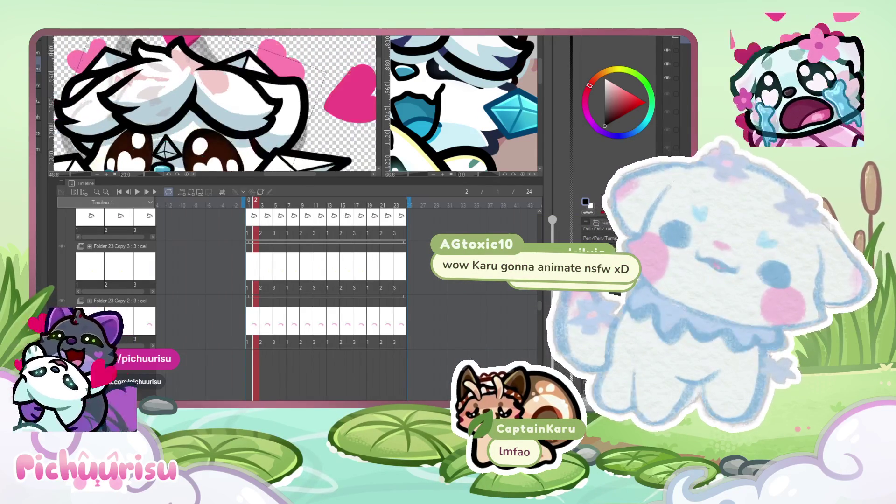
{"action": "scroll", "coordinate": [166, 46], "scroll_direction": "down", "scroll_amount": 3}
{"action": "scroll", "coordinate": [166, 46], "scroll_direction": "up", "scroll_amount": 3}
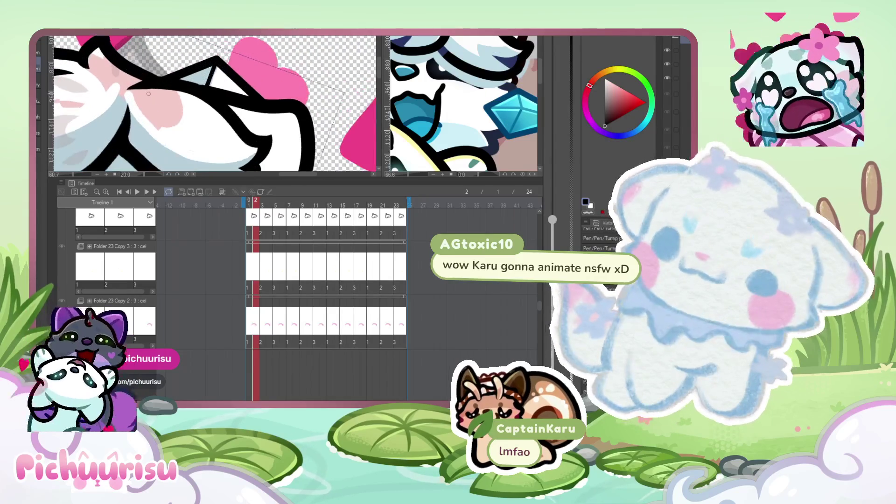
{"action": "scroll", "coordinate": [215, 102], "scroll_direction": "down", "scroll_amount": 3}
{"action": "scroll", "coordinate": [260, 88], "scroll_direction": "up", "scroll_amount": 3}
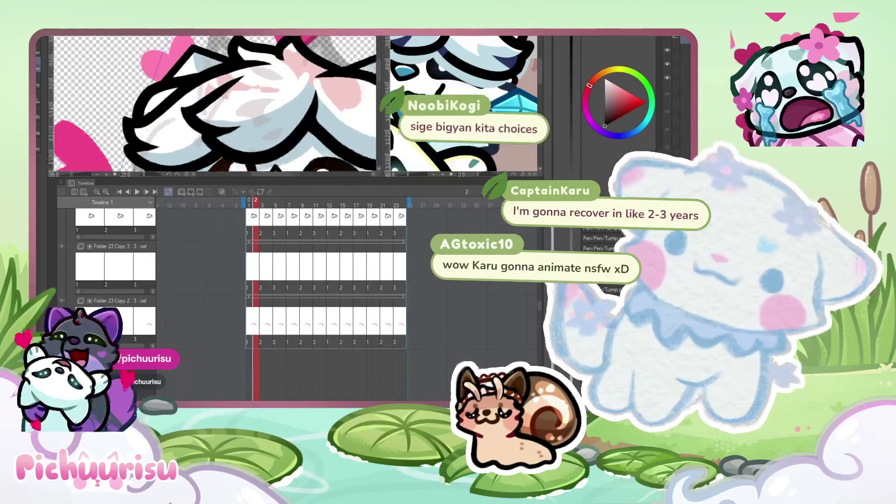
{"action": "scroll", "coordinate": [260, 88], "scroll_direction": "down", "scroll_amount": 5}
{"action": "scroll", "coordinate": [260, 88], "scroll_direction": "down", "scroll_amount": 2}
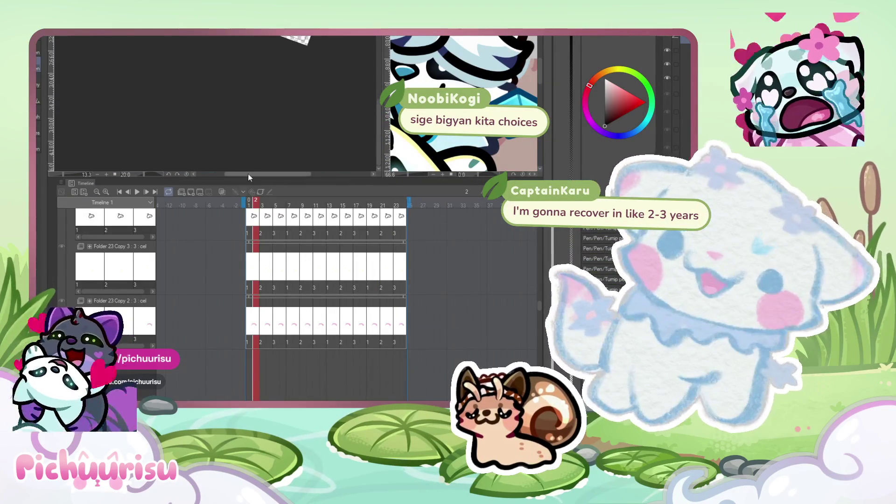
{"action": "scroll", "coordinate": [271, 73], "scroll_direction": "up", "scroll_amount": 6}
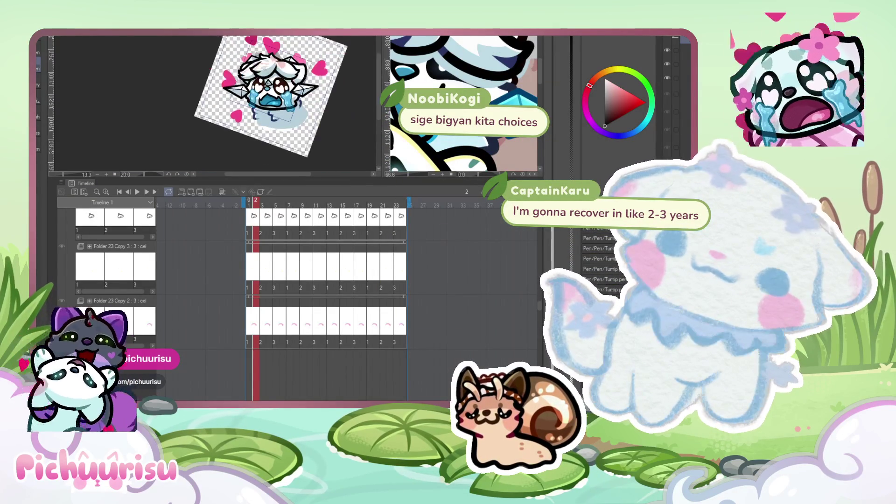
{"action": "scroll", "coordinate": [271, 72], "scroll_direction": "up", "scroll_amount": 4}
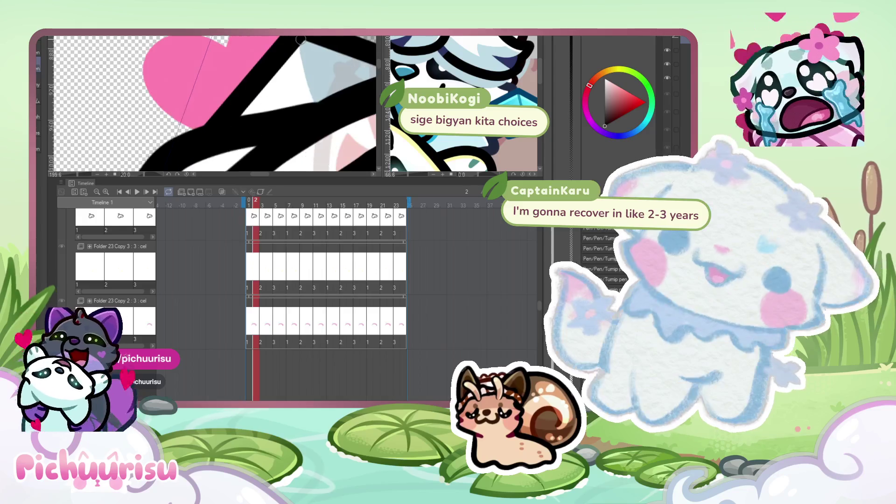
{"action": "scroll", "coordinate": [322, 88], "scroll_direction": "down", "scroll_amount": 7}
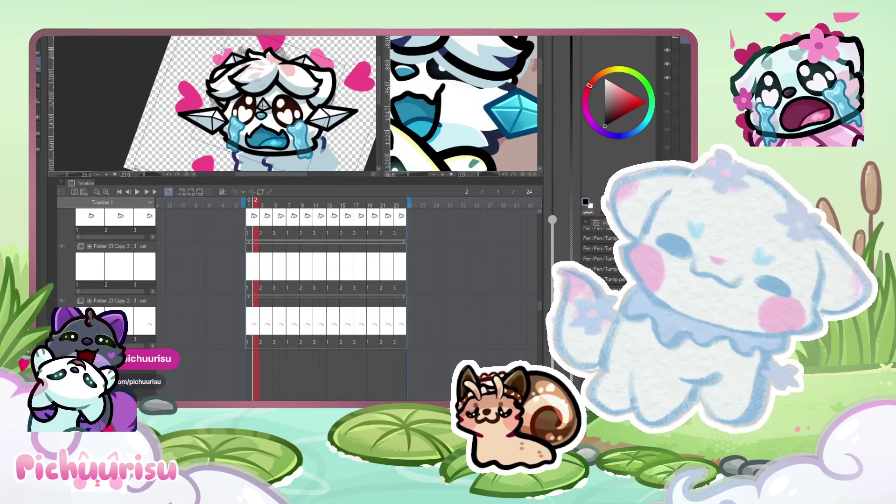
{"action": "scroll", "coordinate": [308, 86], "scroll_direction": "up", "scroll_amount": 2}
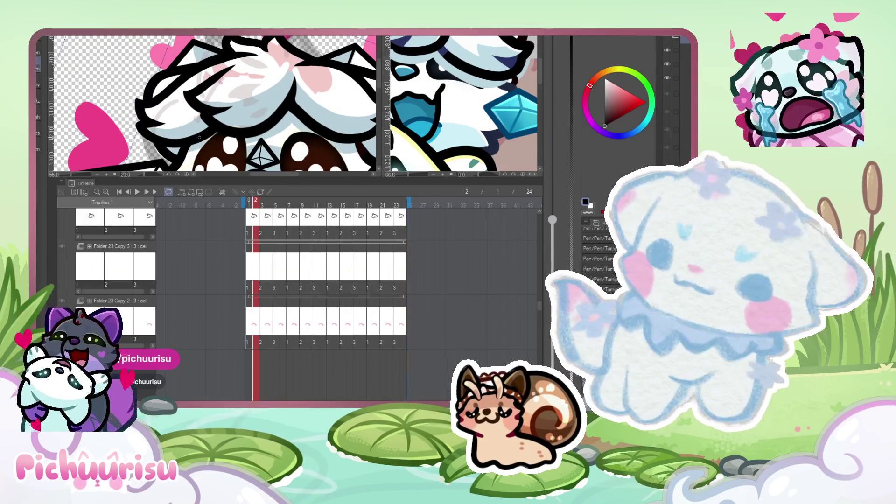
{"action": "scroll", "coordinate": [207, 59], "scroll_direction": "down", "scroll_amount": 2}
{"action": "scroll", "coordinate": [207, 59], "scroll_direction": "up", "scroll_amount": 2}
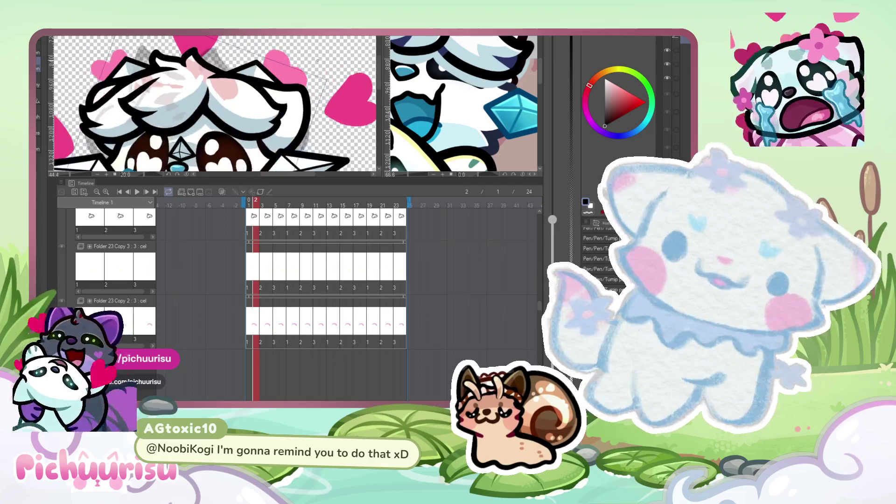
{"action": "scroll", "coordinate": [317, 60], "scroll_direction": "up", "scroll_amount": 1}
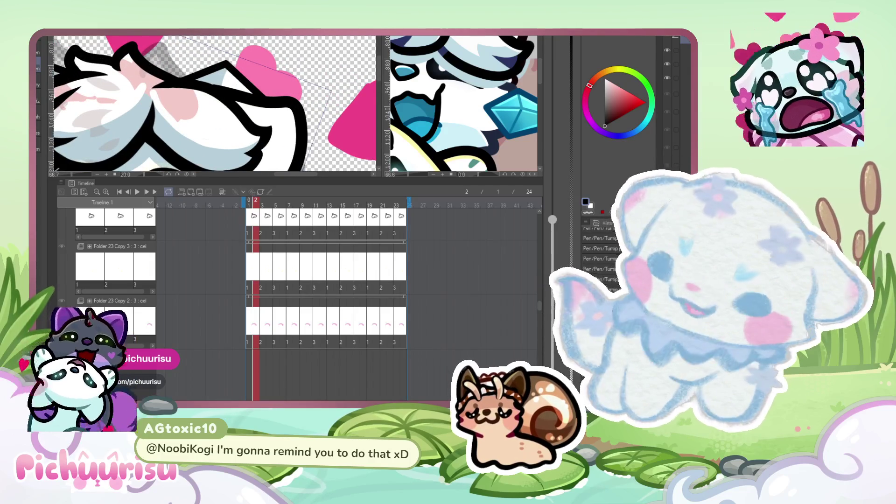
{"action": "scroll", "coordinate": [215, 81], "scroll_direction": "up", "scroll_amount": 3}
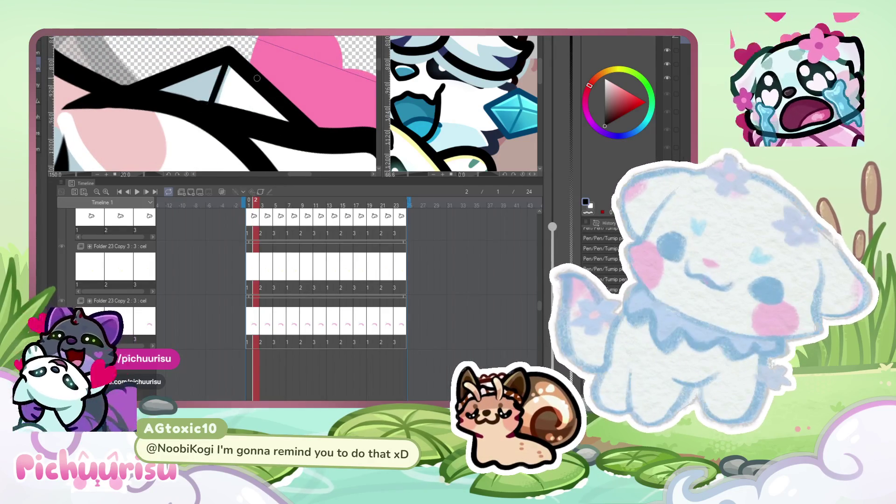
{"action": "scroll", "coordinate": [217, 84], "scroll_direction": "down", "scroll_amount": 4}
{"action": "scroll", "coordinate": [126, 88], "scroll_direction": "up", "scroll_amount": 5}
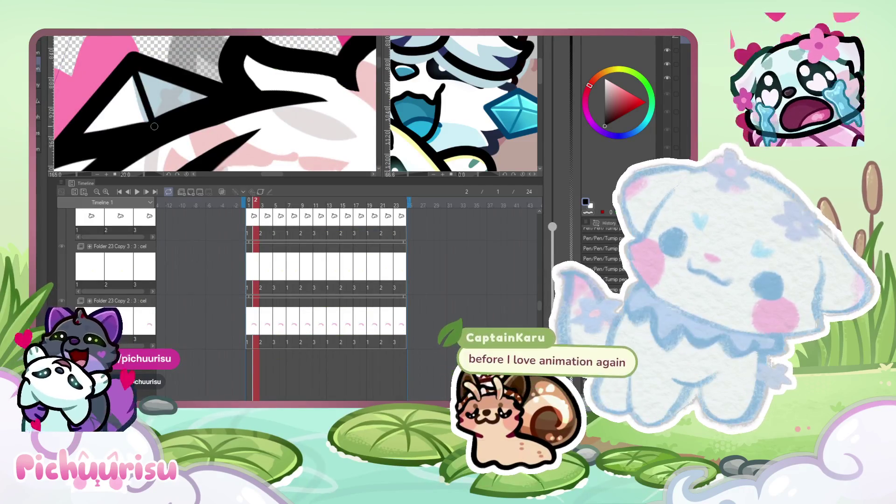
{"action": "scroll", "coordinate": [135, 84], "scroll_direction": "down", "scroll_amount": 6}
{"action": "scroll", "coordinate": [187, 103], "scroll_direction": "down", "scroll_amount": 1}
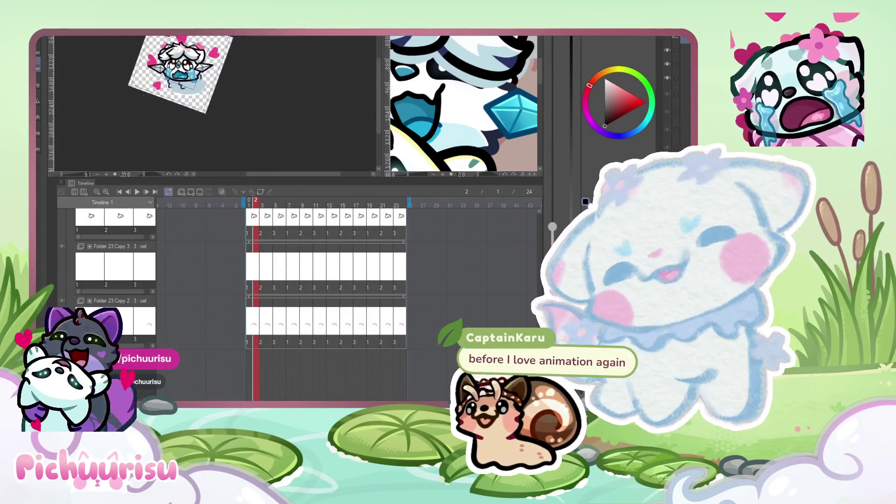
{"action": "scroll", "coordinate": [218, 58], "scroll_direction": "up", "scroll_amount": 3}
{"action": "scroll", "coordinate": [218, 59], "scroll_direction": "down", "scroll_amount": 3}
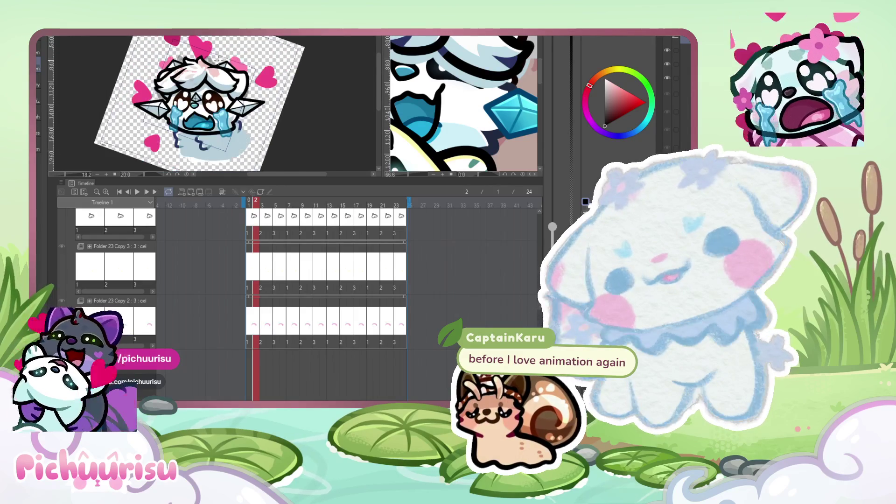
{"action": "scroll", "coordinate": [218, 59], "scroll_direction": "up", "scroll_amount": 4}
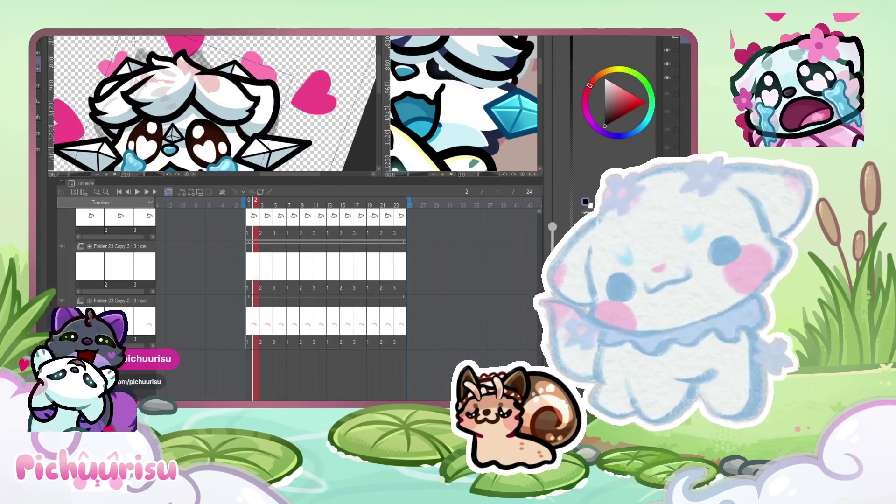
{"action": "scroll", "coordinate": [128, 82], "scroll_direction": "up", "scroll_amount": 4}
{"action": "scroll", "coordinate": [129, 83], "scroll_direction": "down", "scroll_amount": 2}
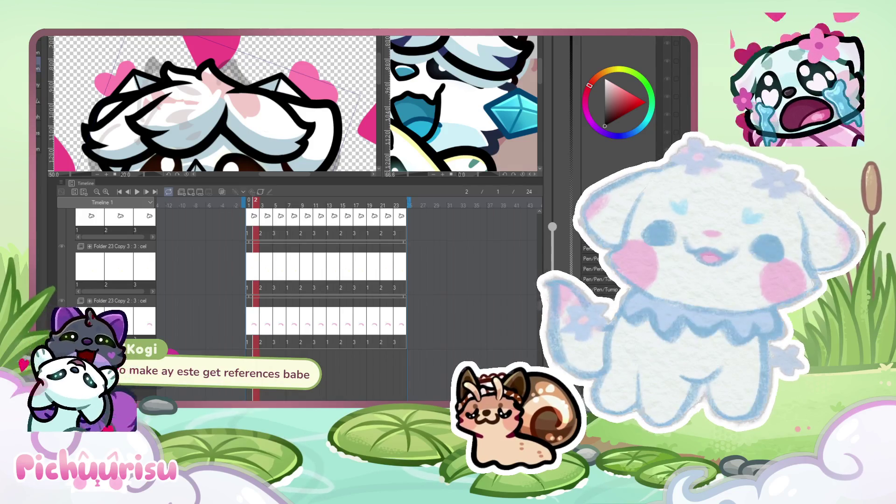
{"action": "scroll", "coordinate": [214, 106], "scroll_direction": "up", "scroll_amount": 1}
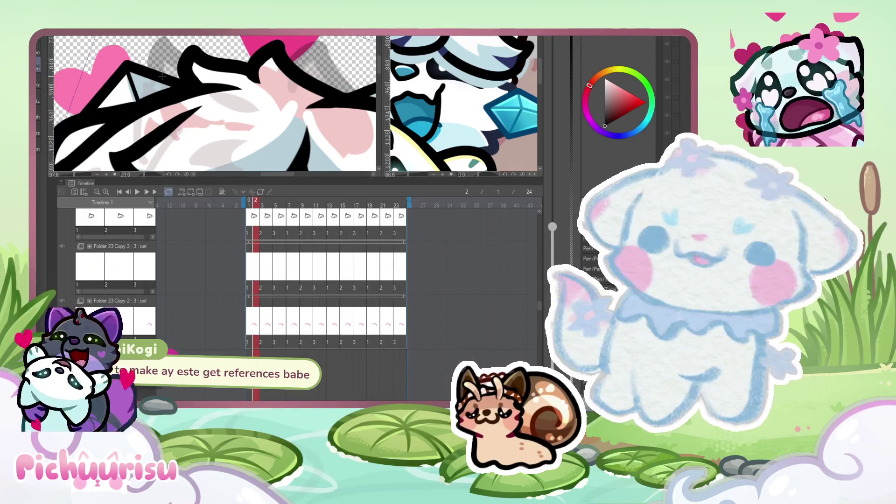
{"action": "scroll", "coordinate": [212, 104], "scroll_direction": "down", "scroll_amount": 4}
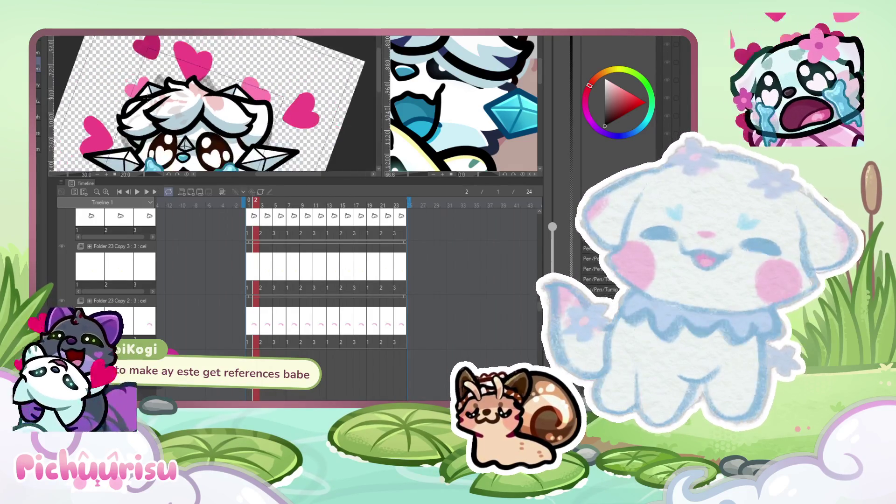
{"action": "scroll", "coordinate": [212, 103], "scroll_direction": "up", "scroll_amount": 5}
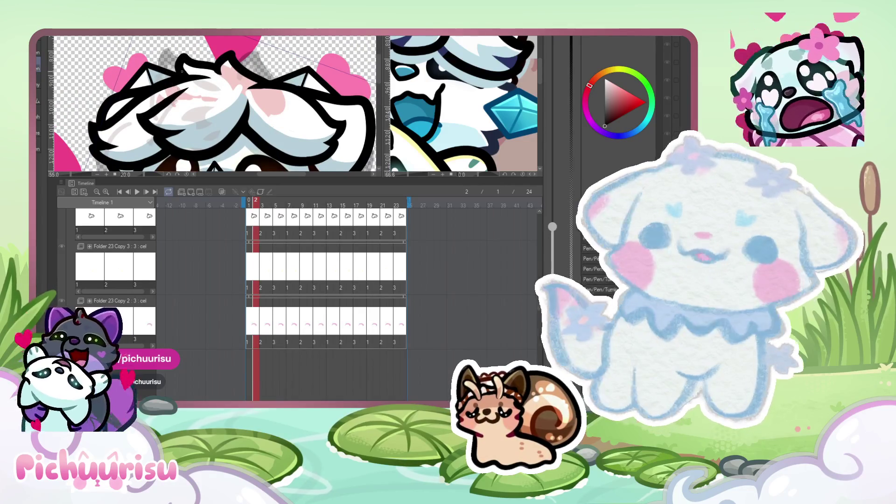
{"action": "scroll", "coordinate": [159, 73], "scroll_direction": "up", "scroll_amount": 2}
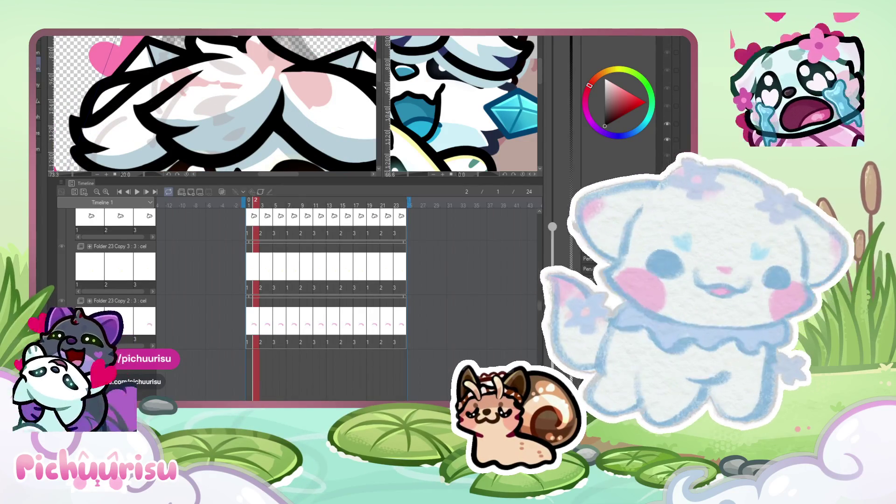
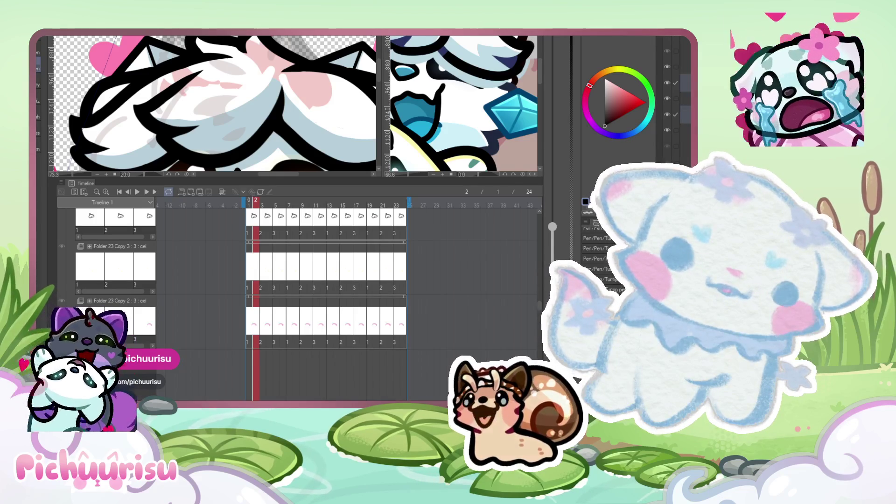
Hide and re-show the hair-shading layer to compare the fur with and without it.
{"action": "scroll", "coordinate": [214, 103], "scroll_direction": "down", "scroll_amount": 3}
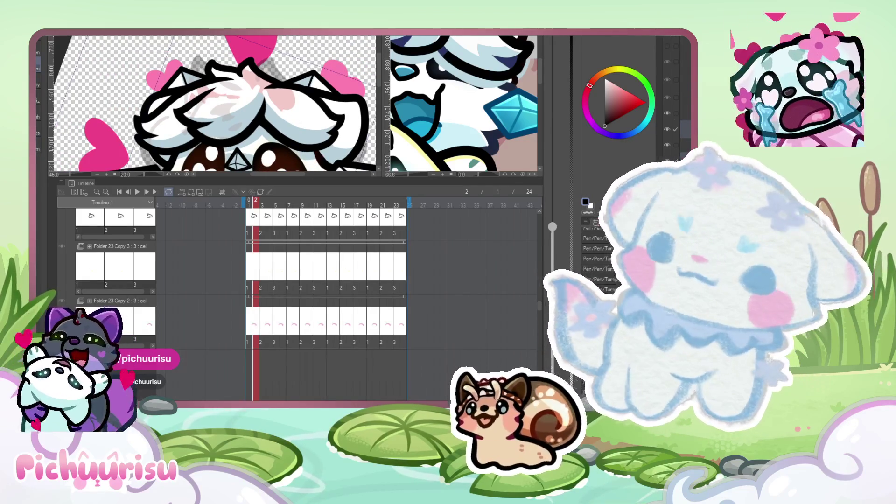
{"action": "scroll", "coordinate": [182, 52], "scroll_direction": "up", "scroll_amount": 3}
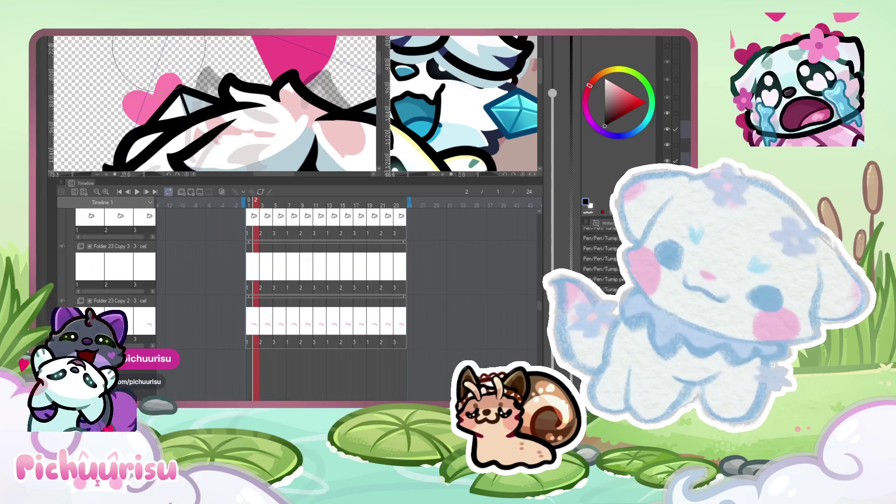
{"action": "scroll", "coordinate": [233, 70], "scroll_direction": "down", "scroll_amount": 2}
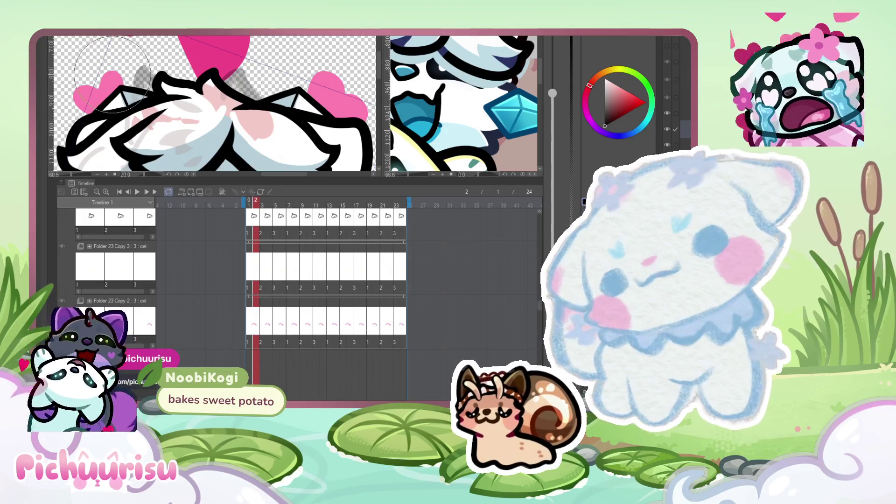
{"action": "scroll", "coordinate": [210, 107], "scroll_direction": "down", "scroll_amount": 5}
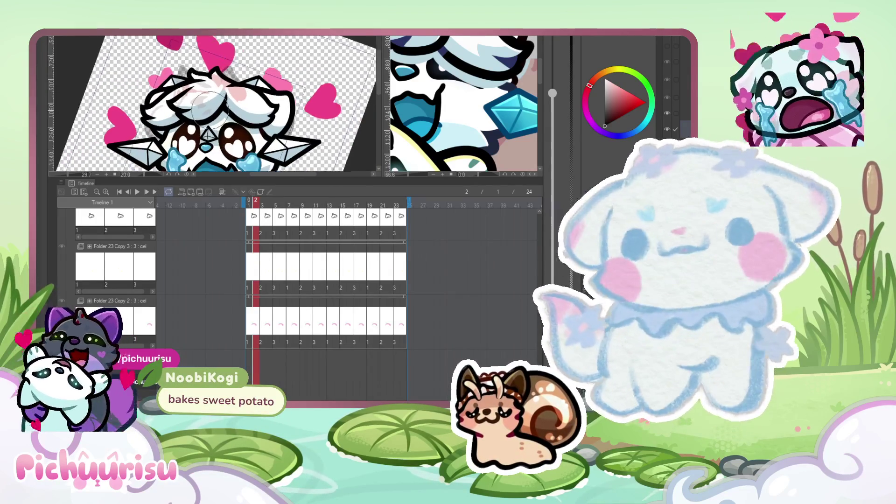
{"action": "scroll", "coordinate": [210, 107], "scroll_direction": "up", "scroll_amount": 3}
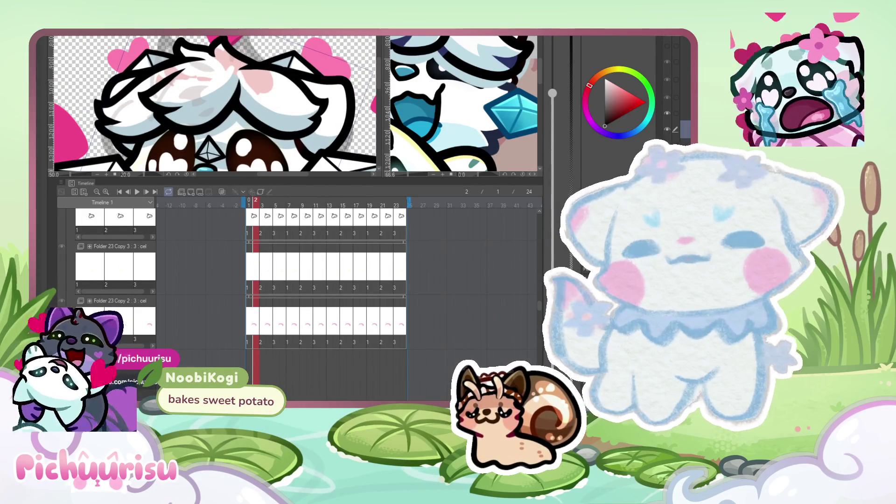
{"action": "left_click", "coordinate": [668, 130]}
{"action": "left_click", "coordinate": [668, 131]}
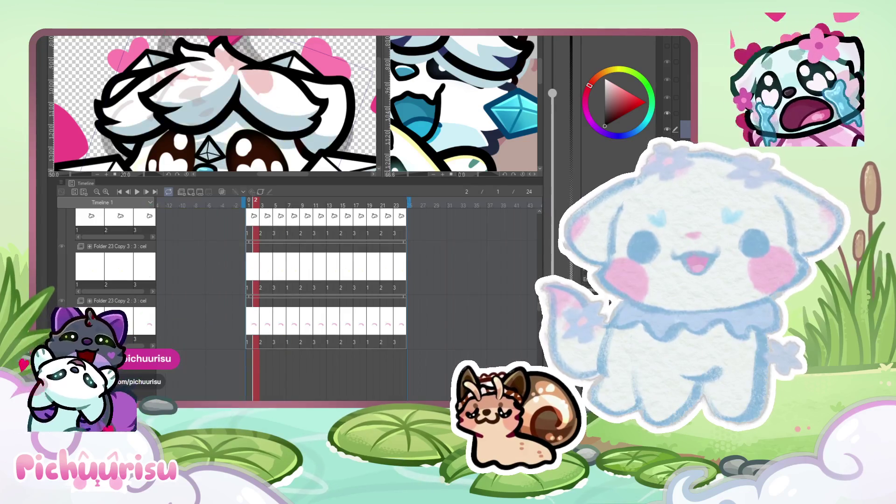
Lasso a selection around part of the hair, then deselect it with Ctrl+D.
{"action": "scroll", "coordinate": [210, 102], "scroll_direction": "up", "scroll_amount": 1}
{"action": "scroll", "coordinate": [101, 105], "scroll_direction": "down", "scroll_amount": 1}
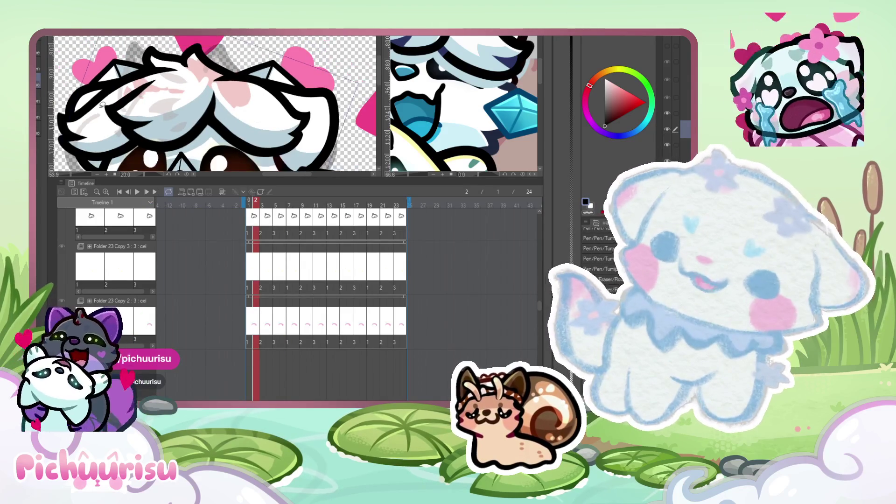
{"action": "mouse_move", "coordinate": [203, 82]}
{"action": "left_mouse_down"}
{"action": "mouse_move", "coordinate": [238, 110]}
{"action": "mouse_move", "coordinate": [231, 68]}
{"action": "mouse_move", "coordinate": [85, 56]}
{"action": "left_mouse_up"}
{"action": "key", "text": "ctrl+d"}
Adjust the brush size with the bracket keys and pick blue from the colour wheel.
{"action": "scroll", "coordinate": [312, 113], "scroll_direction": "down", "scroll_amount": 2}
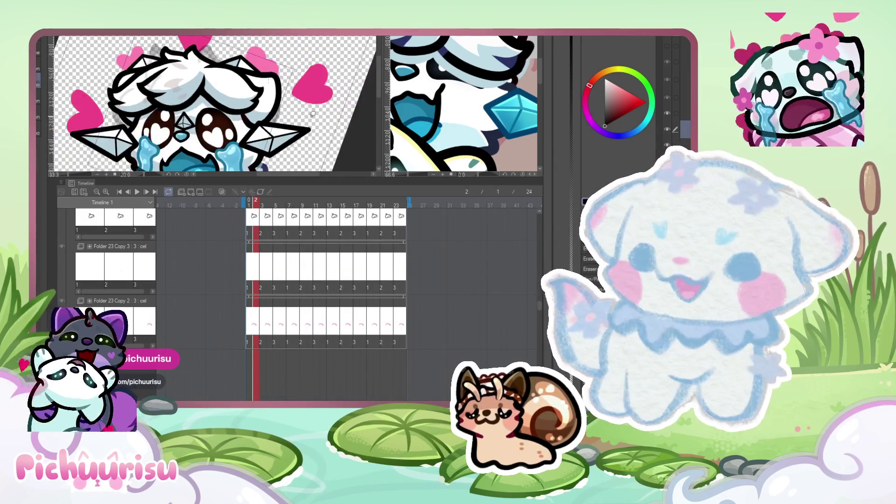
{"action": "scroll", "coordinate": [235, 56], "scroll_direction": "up", "scroll_amount": 4}
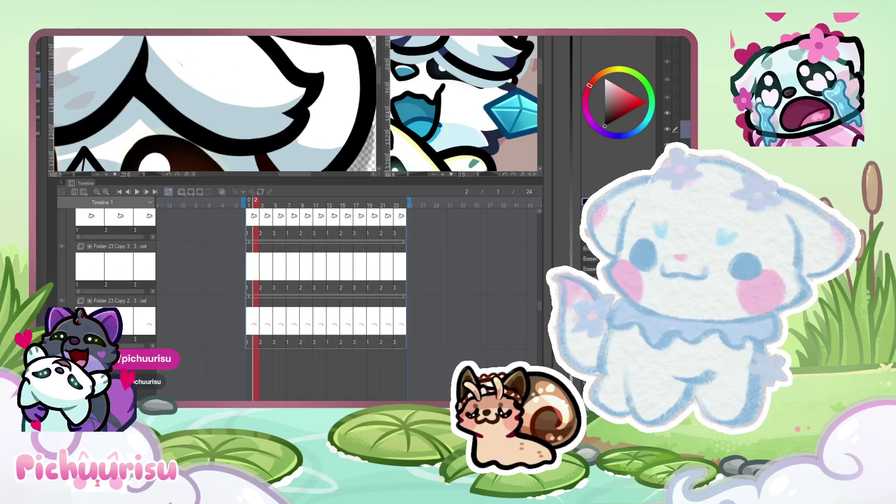
{"action": "scroll", "coordinate": [142, 58], "scroll_direction": "up", "scroll_amount": 1}
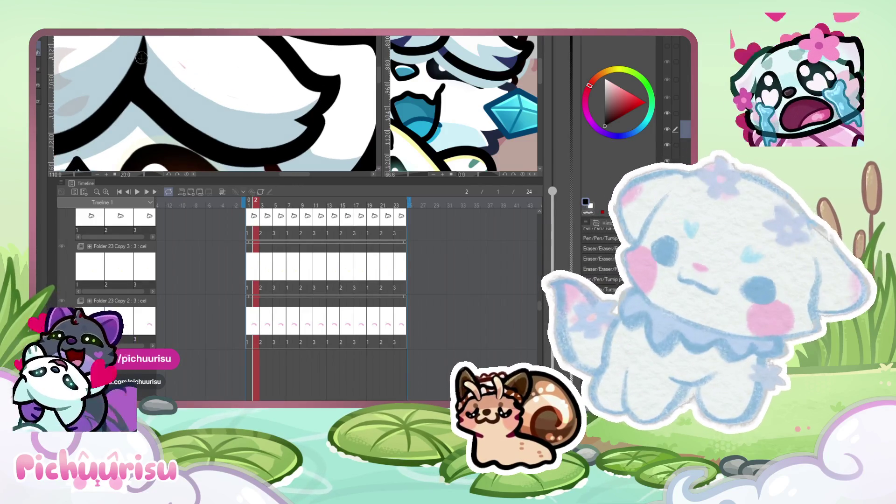
{"action": "key", "text": "bracketright"}
{"action": "key", "text": "bracketright"}
{"action": "key", "text": "bracketright"}
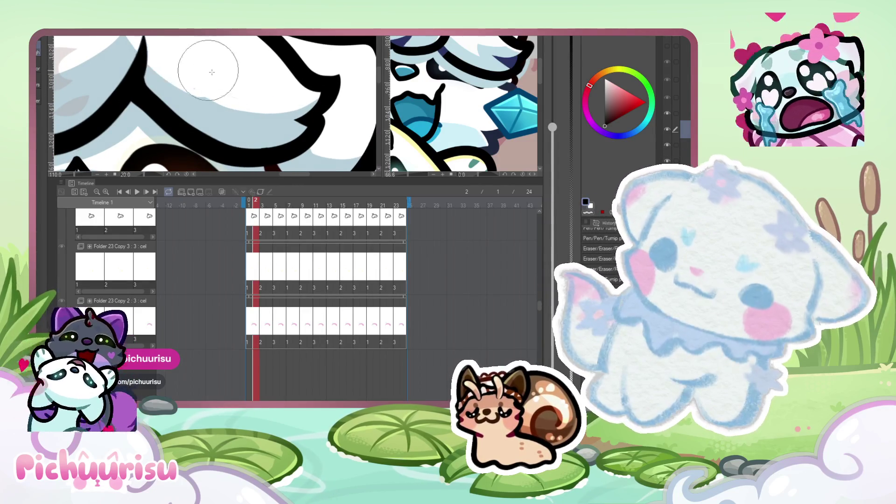
{"action": "scroll", "coordinate": [312, 82], "scroll_direction": "down", "scroll_amount": 3}
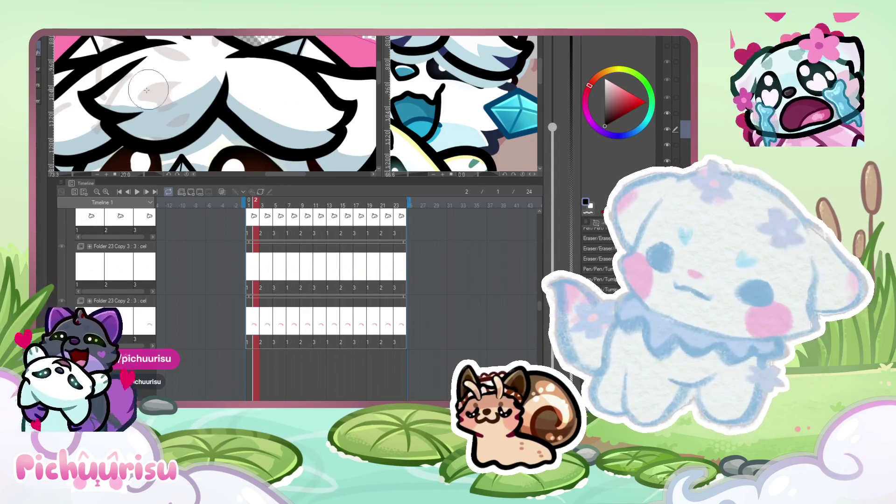
{"action": "scroll", "coordinate": [145, 143], "scroll_direction": "down", "scroll_amount": 3}
{"action": "key", "text": "bracketleft"}
{"action": "key", "text": "bracketleft"}
{"action": "key", "text": "bracketleft"}
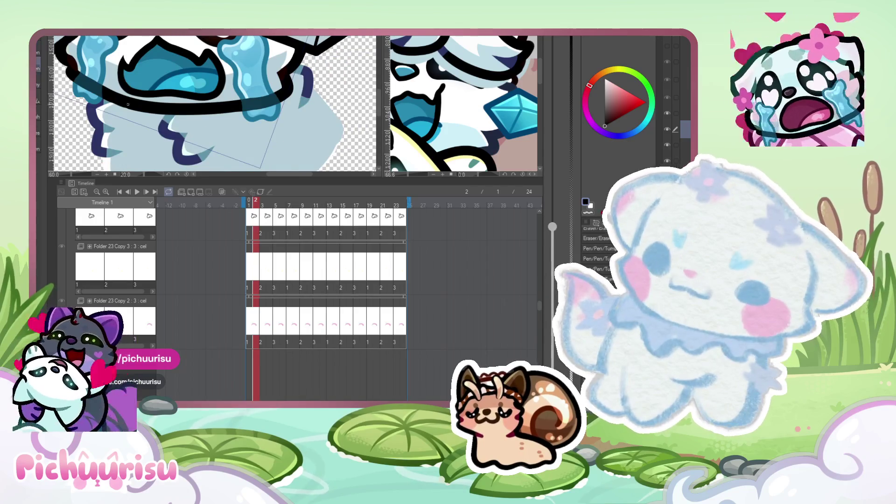
{"action": "left_click", "coordinate": [146, 143], "text": "alt"}
{"action": "scroll", "coordinate": [146, 143], "scroll_direction": "up", "scroll_amount": 3}
{"action": "key", "text": "bracketright"}
{"action": "key", "text": "bracketright"}
{"action": "key", "text": "bracketright"}
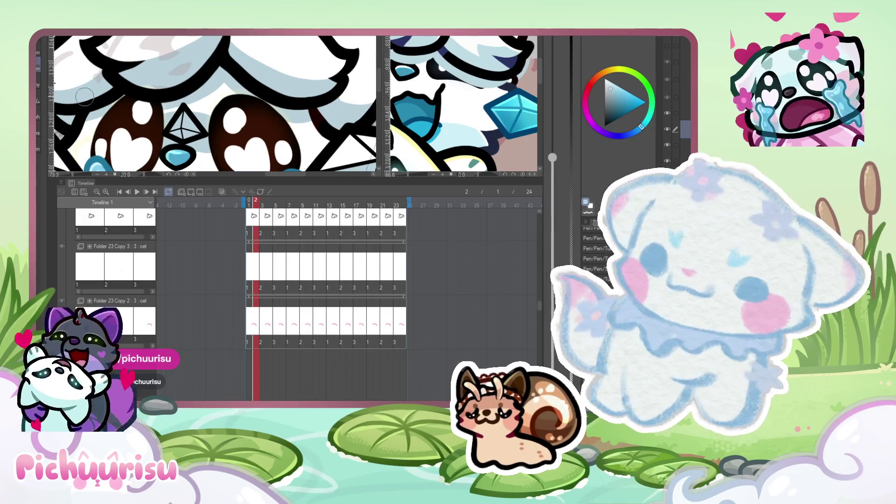
{"action": "scroll", "coordinate": [130, 94], "scroll_direction": "down", "scroll_amount": 3}
{"action": "scroll", "coordinate": [78, 98], "scroll_direction": "up", "scroll_amount": 2}
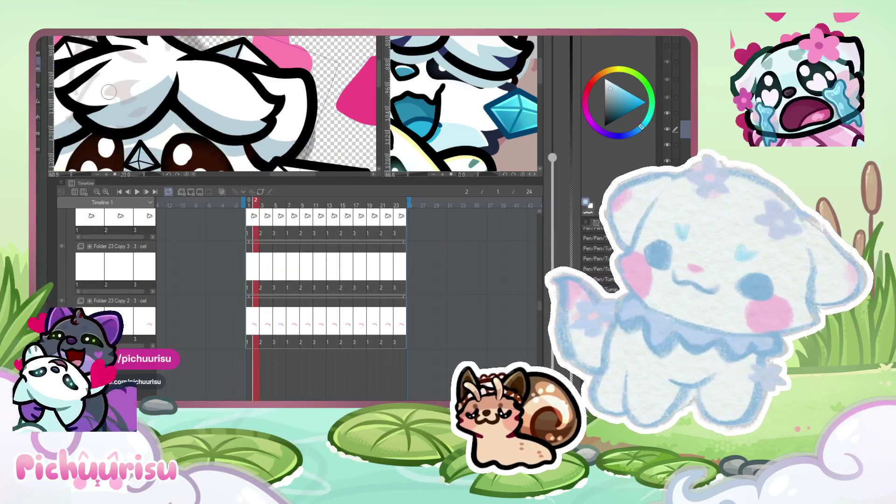
{"action": "mouse_move", "coordinate": [78, 98]}
{"action": "left_mouse_down"}
{"action": "mouse_move", "coordinate": [118, 102]}
{"action": "mouse_move", "coordinate": [75, 96]}
{"action": "mouse_move", "coordinate": [131, 70]}
{"action": "mouse_move", "coordinate": [100, 109]}
{"action": "left_mouse_up"}
{"action": "left_click_drag", "start_coordinate": [171, 79], "coordinate": [155, 100]}
{"action": "scroll", "coordinate": [215, 87], "scroll_direction": "down", "scroll_amount": 2}
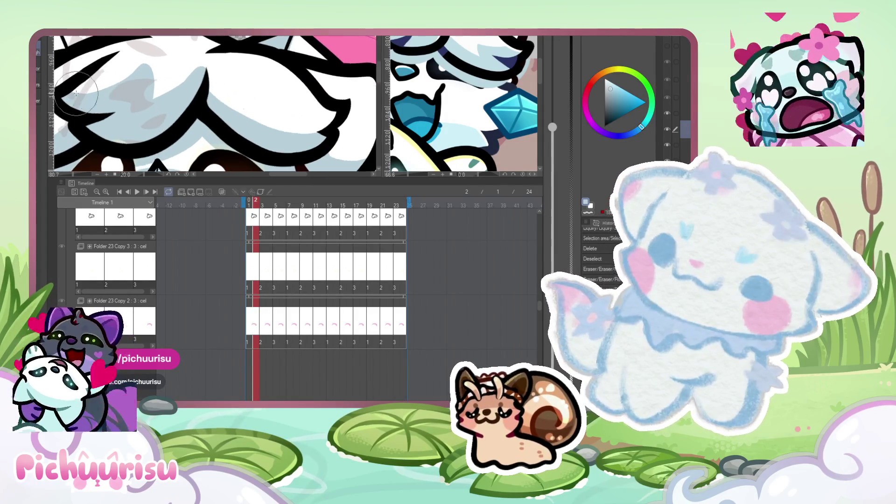
{"action": "scroll", "coordinate": [215, 88], "scroll_direction": "up", "scroll_amount": 4}
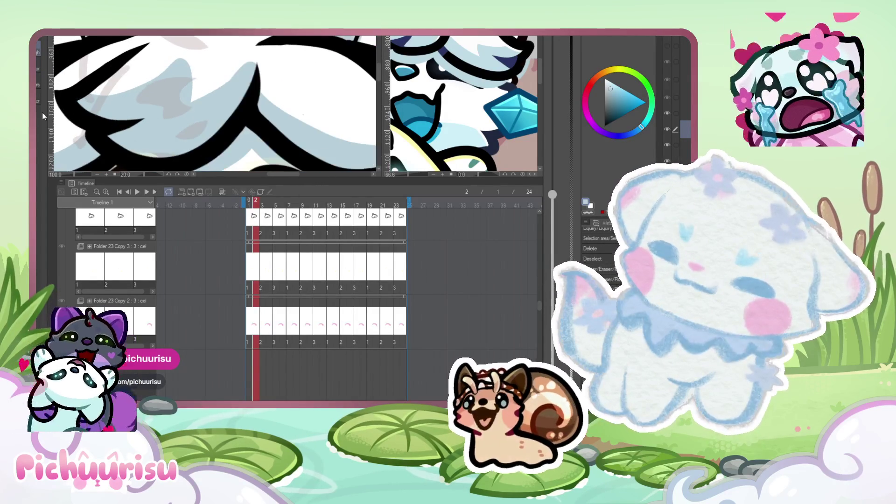
{"action": "left_click_drag", "start_coordinate": [72, 93], "coordinate": [174, 55]}
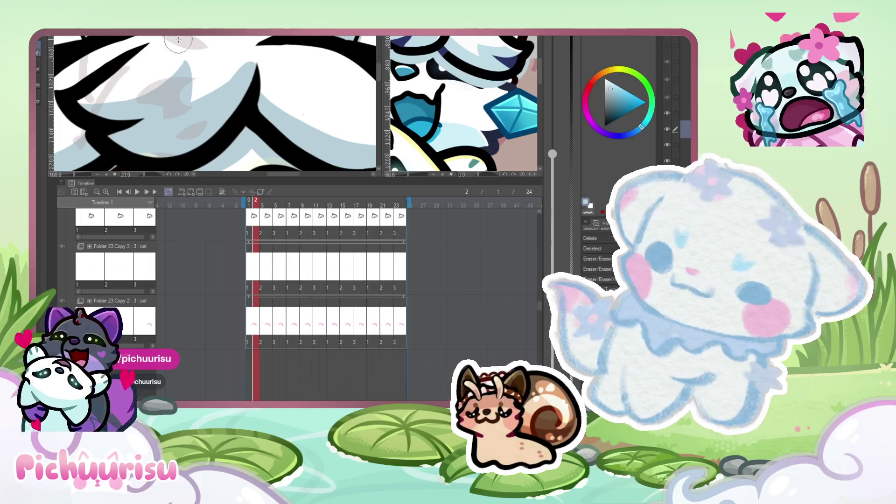
{"action": "scroll", "coordinate": [188, 75], "scroll_direction": "up", "scroll_amount": 2}
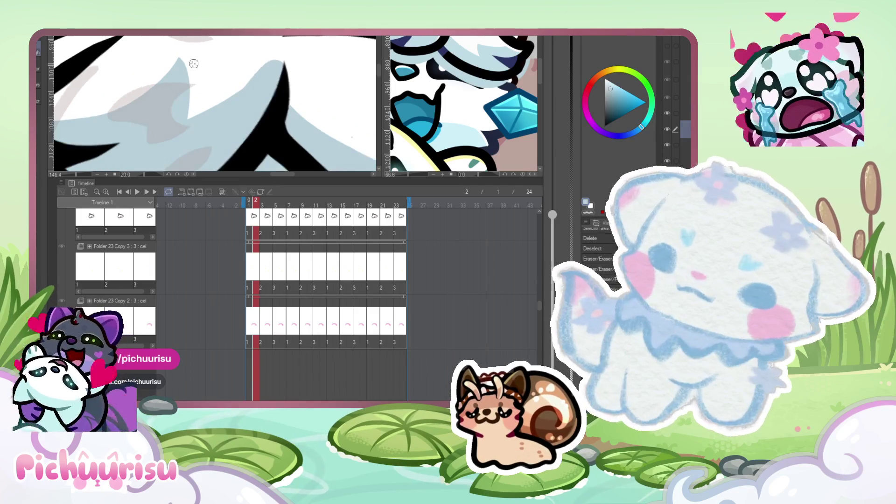
{"action": "mouse_move", "coordinate": [187, 75]}
{"action": "left_mouse_down"}
{"action": "mouse_move", "coordinate": [234, 112]}
{"action": "mouse_move", "coordinate": [262, 70]}
{"action": "mouse_move", "coordinate": [196, 117]}
{"action": "mouse_move", "coordinate": [270, 75]}
{"action": "mouse_move", "coordinate": [228, 152]}
{"action": "left_mouse_up"}
{"action": "scroll", "coordinate": [270, 78], "scroll_direction": "down", "scroll_amount": 2}
{"action": "mouse_move", "coordinate": [268, 80]}
{"action": "left_mouse_down"}
{"action": "mouse_move", "coordinate": [228, 147]}
{"action": "mouse_move", "coordinate": [156, 152]}
{"action": "left_mouse_up"}
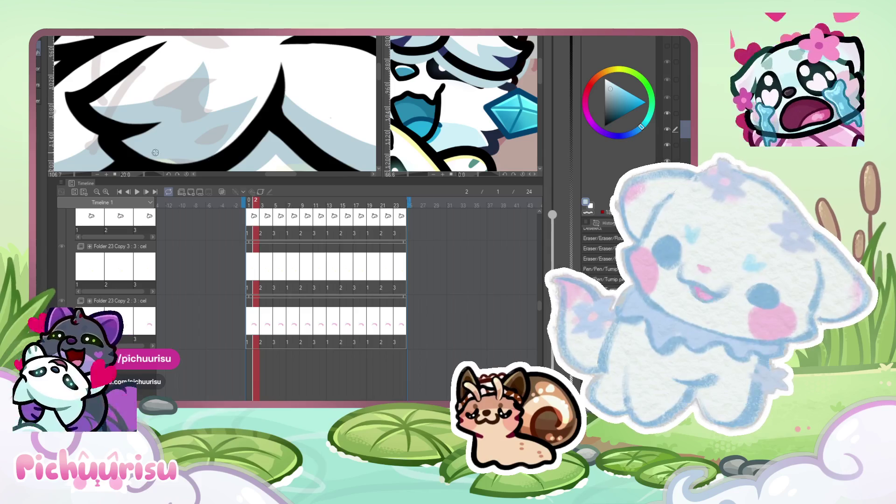
{"action": "scroll", "coordinate": [187, 94], "scroll_direction": "up", "scroll_amount": 2}
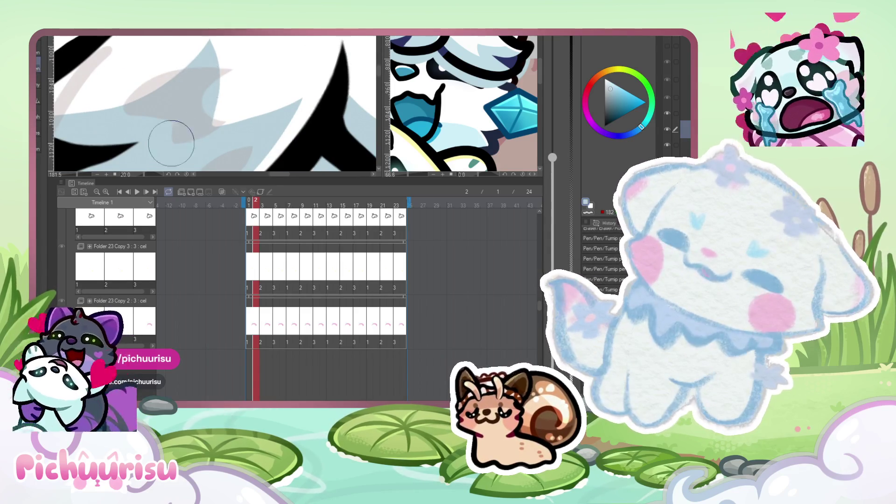
{"action": "scroll", "coordinate": [106, 61], "scroll_direction": "down", "scroll_amount": 4}
{"action": "scroll", "coordinate": [105, 61], "scroll_direction": "up", "scroll_amount": 2}
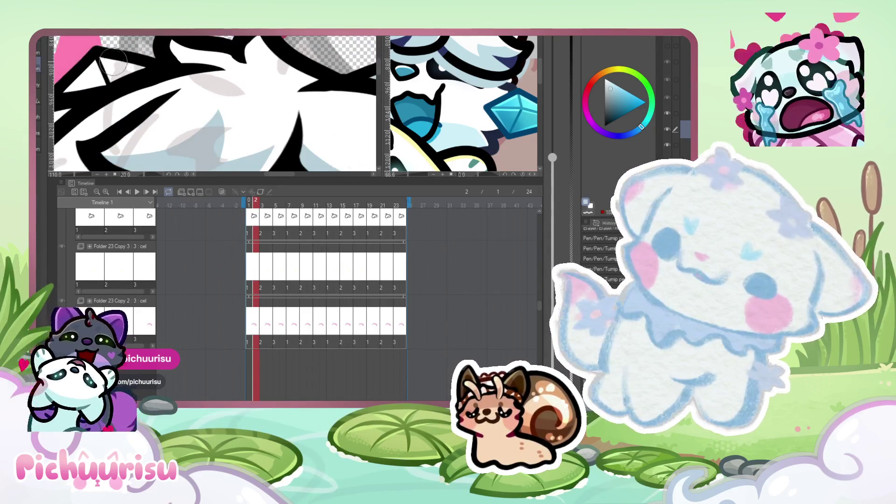
{"action": "scroll", "coordinate": [121, 70], "scroll_direction": "down", "scroll_amount": 3}
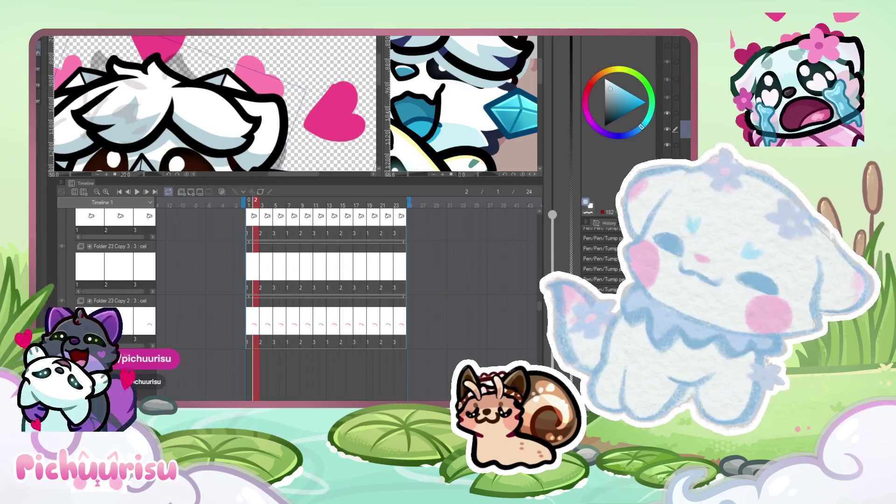
{"action": "scroll", "coordinate": [215, 102], "scroll_direction": "up", "scroll_amount": 1}
{"action": "scroll", "coordinate": [215, 103], "scroll_direction": "down", "scroll_amount": 2}
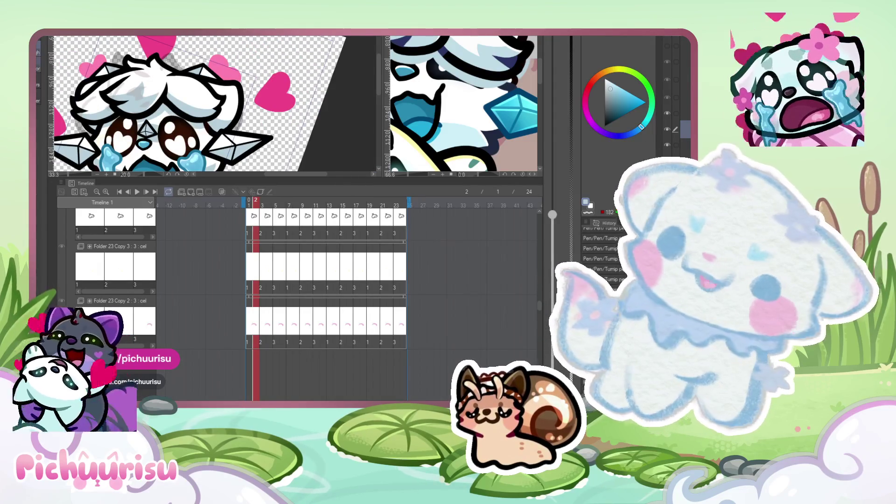
{"action": "key", "text": "e"}
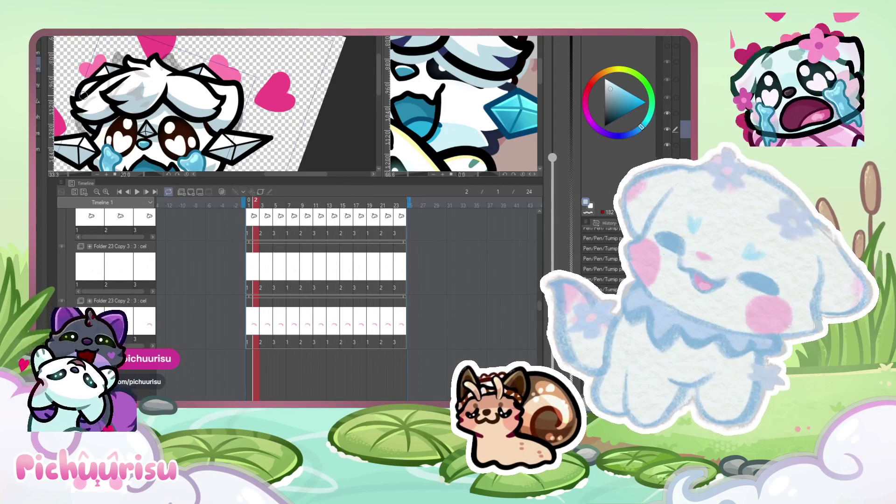
{"action": "scroll", "coordinate": [85, 88], "scroll_direction": "down", "scroll_amount": 2}
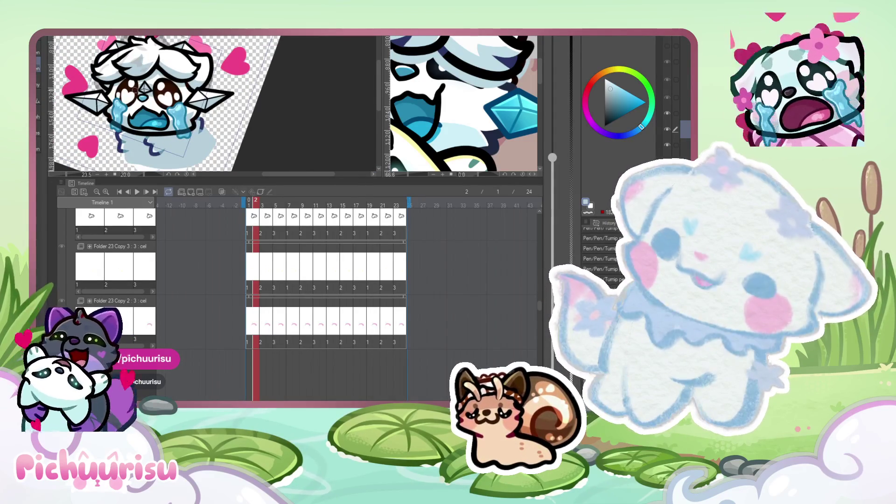
{"action": "scroll", "coordinate": [176, 79], "scroll_direction": "up", "scroll_amount": 3}
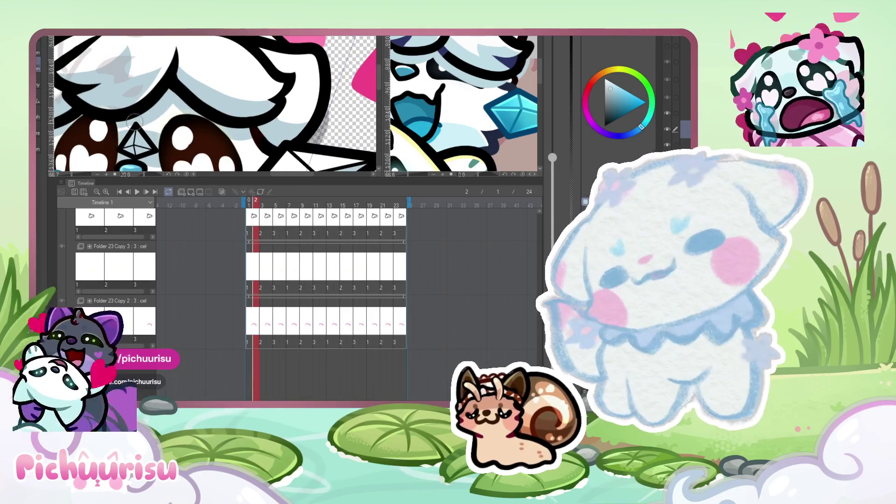
{"action": "scroll", "coordinate": [186, 135], "scroll_direction": "up", "scroll_amount": 1}
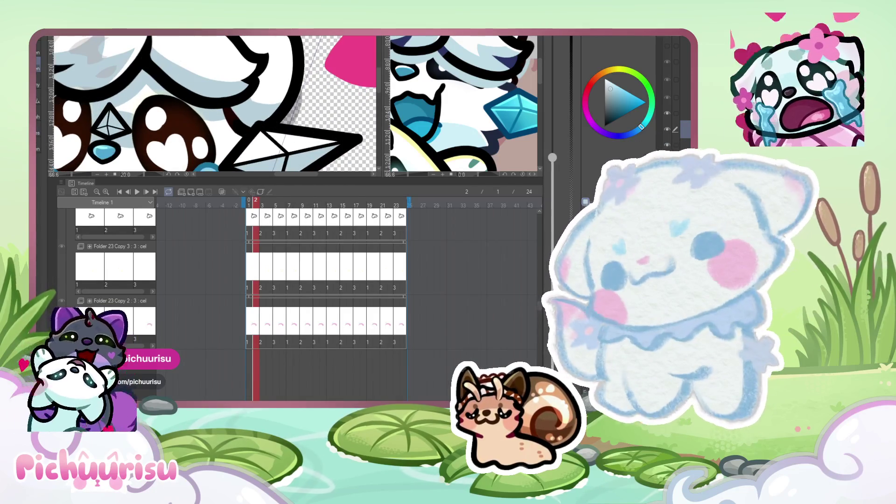
{"action": "scroll", "coordinate": [93, 117], "scroll_direction": "up", "scroll_amount": 3}
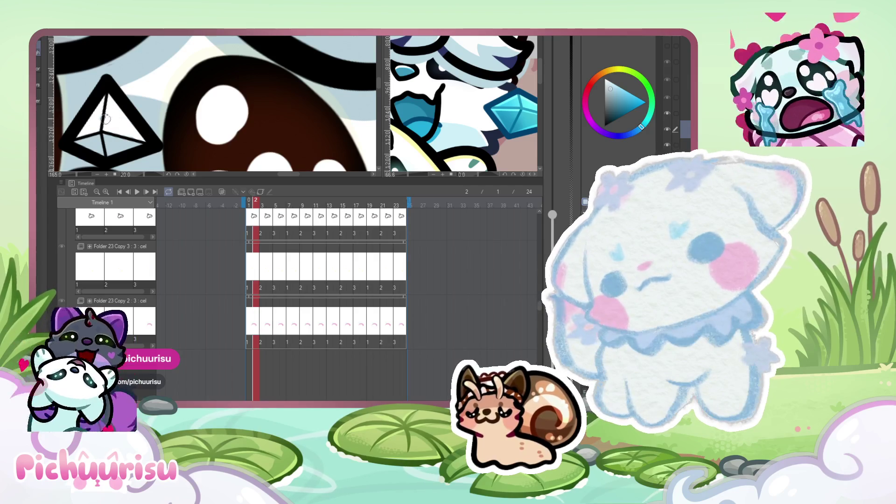
{"action": "scroll", "coordinate": [106, 119], "scroll_direction": "down", "scroll_amount": 8}
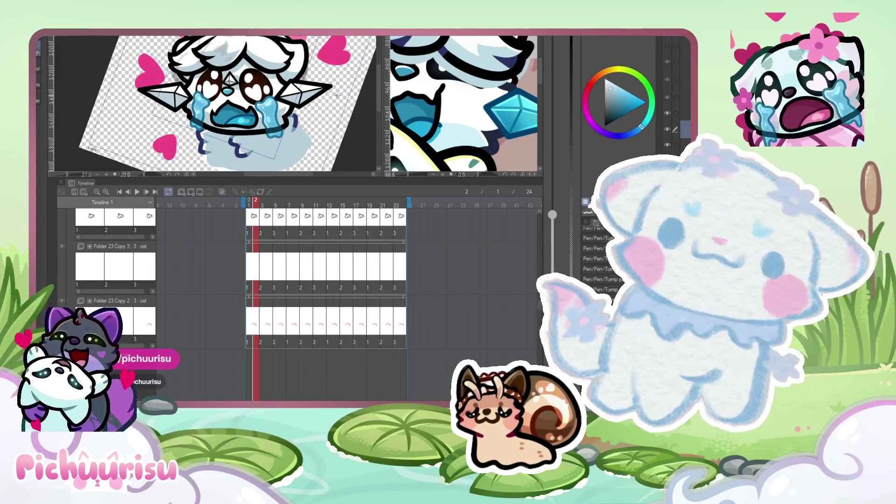
{"action": "scroll", "coordinate": [236, 109], "scroll_direction": "up", "scroll_amount": 4}
{"action": "scroll", "coordinate": [236, 109], "scroll_direction": "down", "scroll_amount": 6}
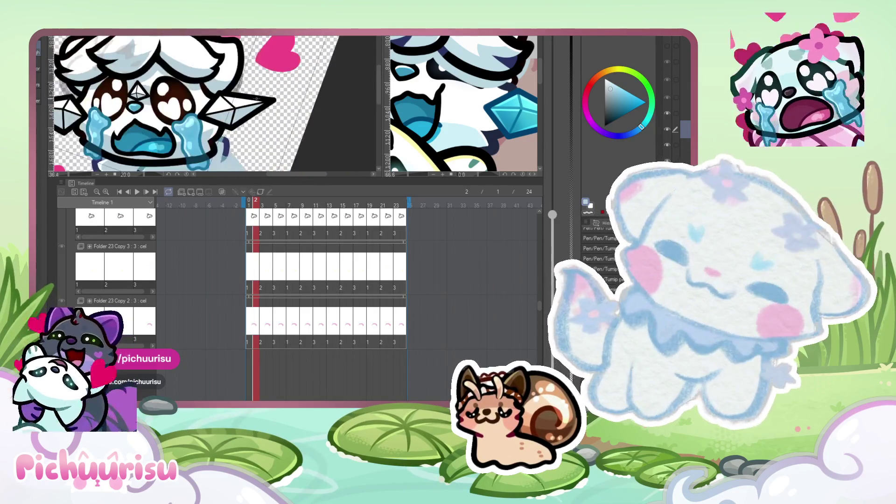
{"action": "scroll", "coordinate": [216, 132], "scroll_direction": "up", "scroll_amount": 1}
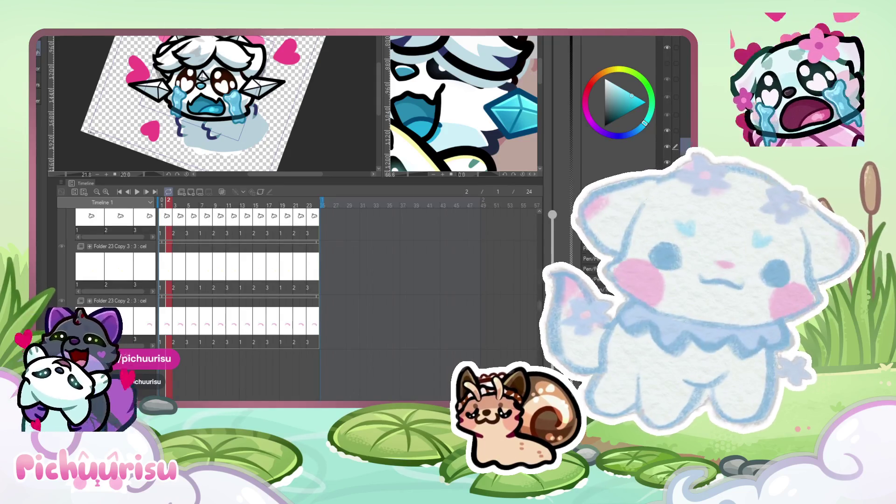
{"action": "scroll", "coordinate": [211, 81], "scroll_direction": "up", "scroll_amount": 1}
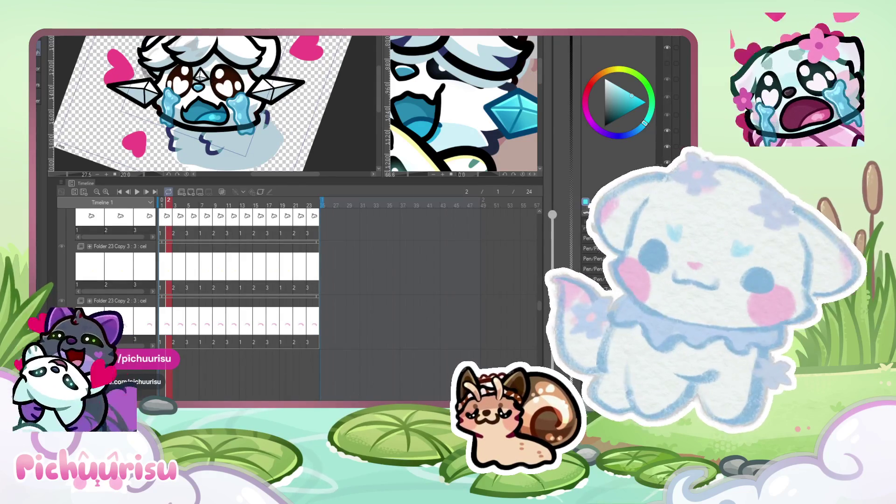
{"action": "scroll", "coordinate": [214, 87], "scroll_direction": "down", "scroll_amount": 1}
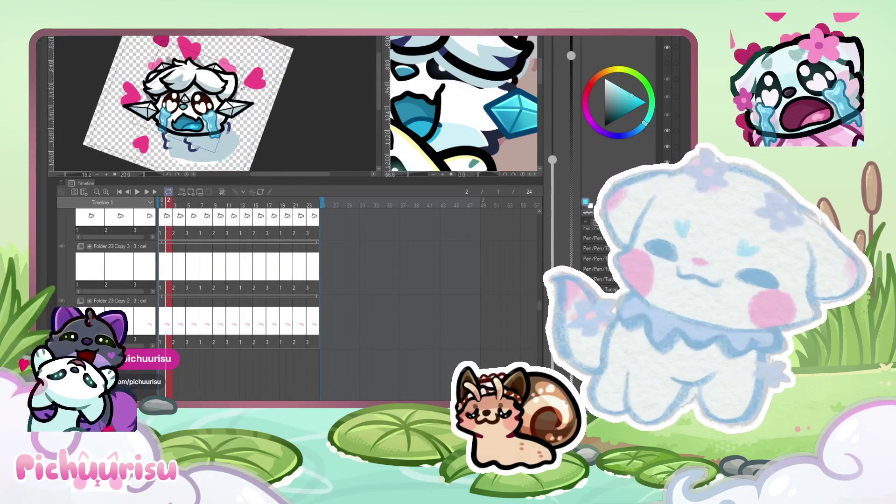
{"action": "scroll", "coordinate": [219, 136], "scroll_direction": "up", "scroll_amount": 3}
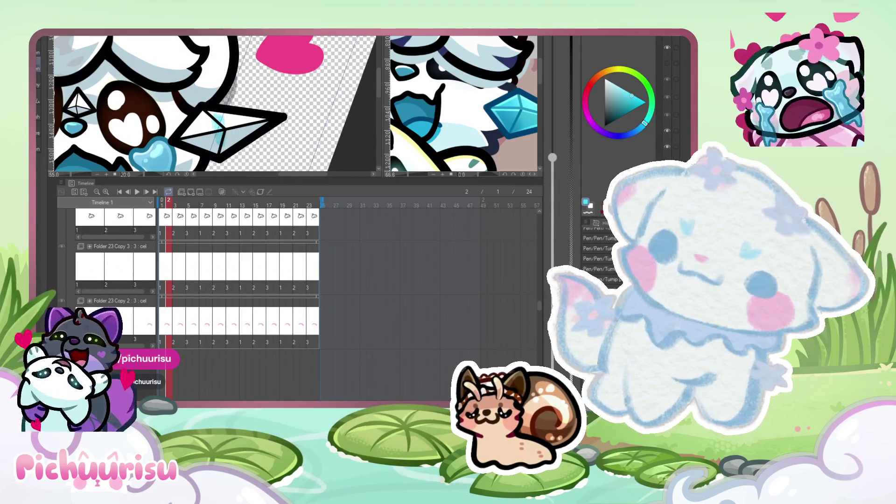
{"action": "mouse_move", "coordinate": [215, 129]}
{"action": "left_mouse_down"}
{"action": "mouse_move", "coordinate": [192, 131]}
{"action": "mouse_move", "coordinate": [201, 145]}
{"action": "mouse_move", "coordinate": [268, 123]}
{"action": "left_mouse_up"}
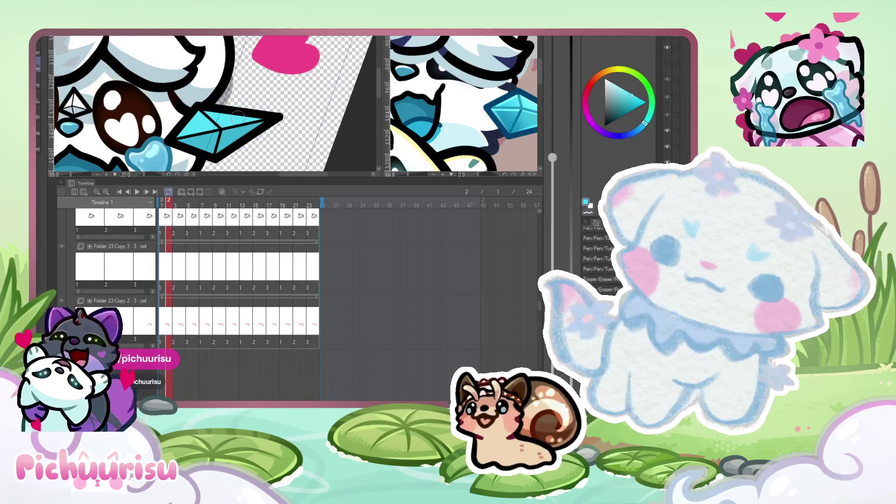
{"action": "scroll", "coordinate": [221, 114], "scroll_direction": "down", "scroll_amount": 5}
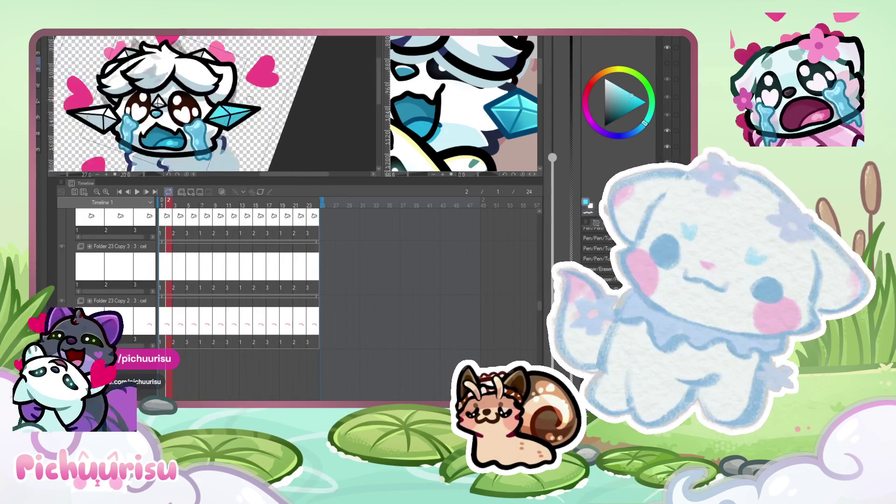
{"action": "scroll", "coordinate": [153, 122], "scroll_direction": "up", "scroll_amount": 5}
{"action": "left_click_drag", "start_coordinate": [152, 122], "coordinate": [170, 119]}
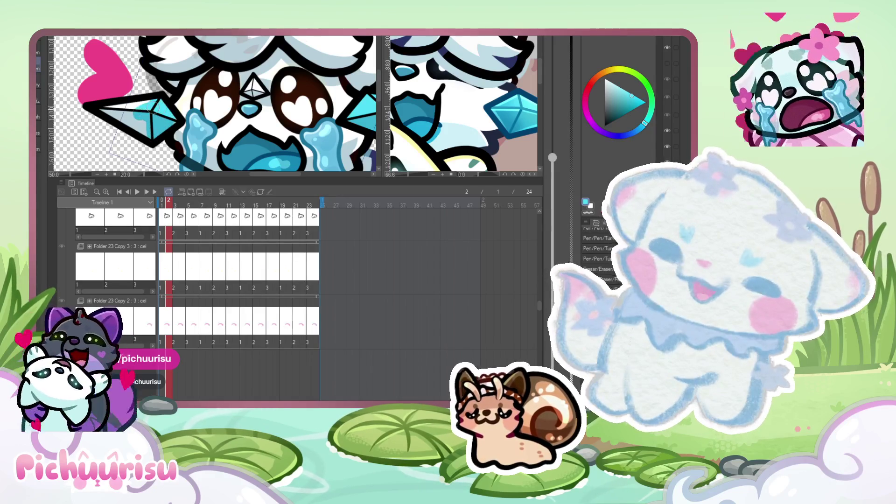
{"action": "scroll", "coordinate": [103, 108], "scroll_direction": "up", "scroll_amount": 4}
{"action": "mouse_move", "coordinate": [106, 111]}
{"action": "left_mouse_down"}
{"action": "mouse_move", "coordinate": [175, 116]}
{"action": "mouse_move", "coordinate": [168, 96]}
{"action": "mouse_move", "coordinate": [180, 140]}
{"action": "left_mouse_up"}
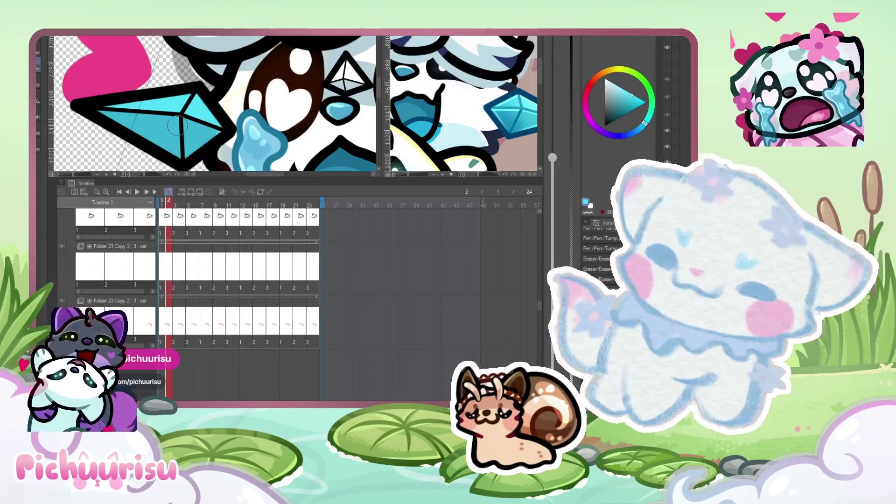
{"action": "scroll", "coordinate": [213, 130], "scroll_direction": "down", "scroll_amount": 8}
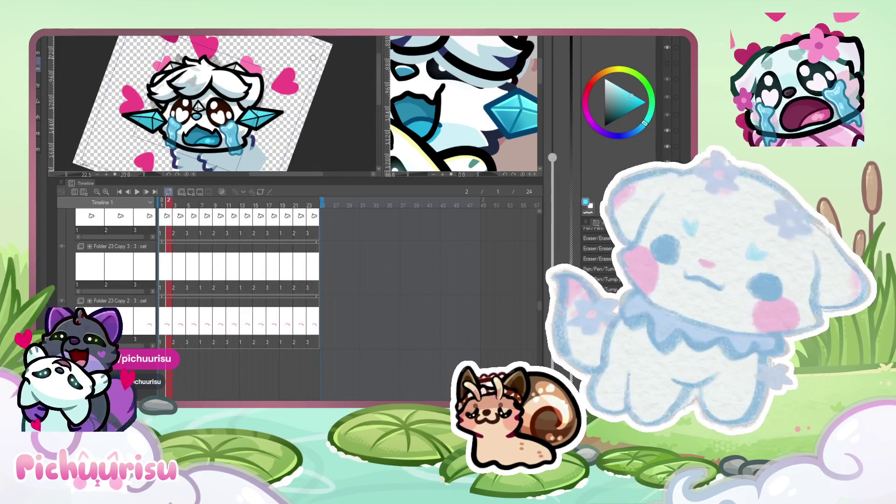
{"action": "scroll", "coordinate": [122, 111], "scroll_direction": "up", "scroll_amount": 7}
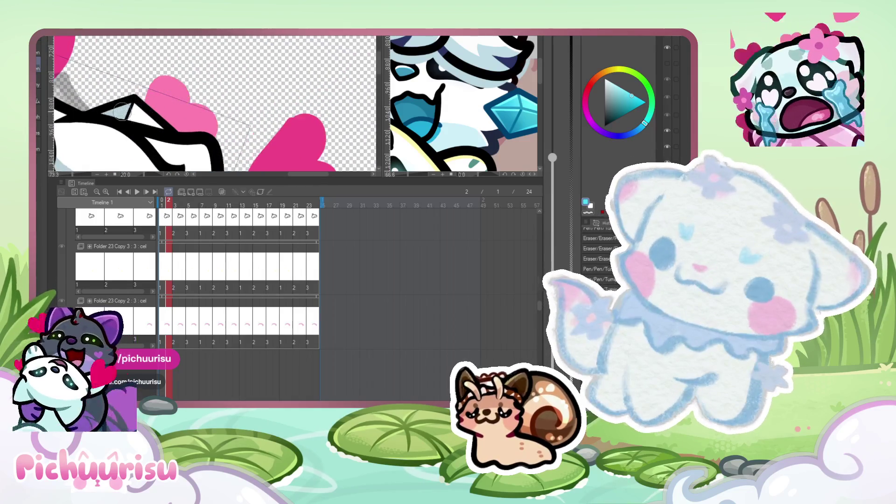
{"action": "scroll", "coordinate": [177, 114], "scroll_direction": "up", "scroll_amount": 1}
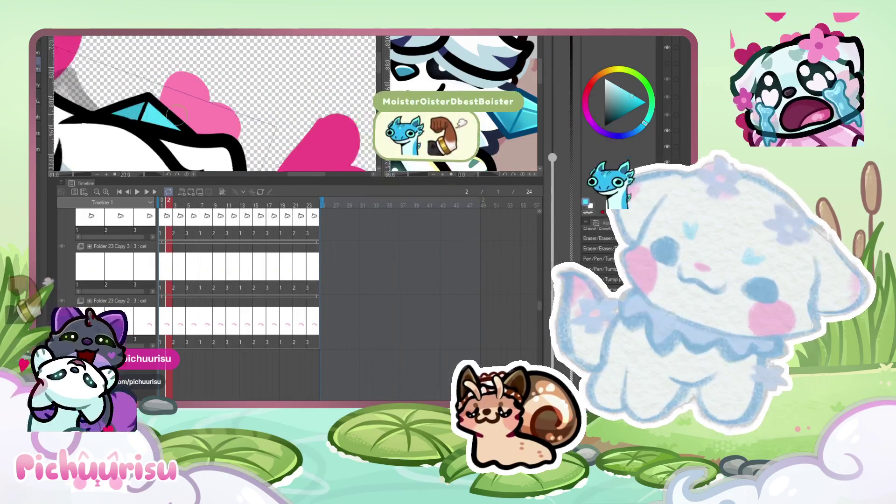
{"action": "scroll", "coordinate": [178, 114], "scroll_direction": "down", "scroll_amount": 4}
{"action": "scroll", "coordinate": [106, 108], "scroll_direction": "up", "scroll_amount": 2}
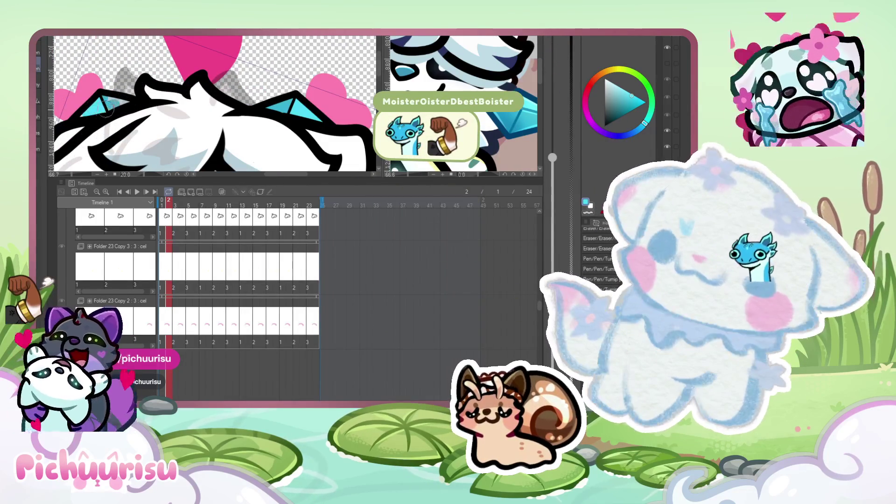
{"action": "scroll", "coordinate": [126, 101], "scroll_direction": "down", "scroll_amount": 5}
{"action": "scroll", "coordinate": [145, 93], "scroll_direction": "up", "scroll_amount": 2}
{"action": "scroll", "coordinate": [146, 92], "scroll_direction": "up", "scroll_amount": 4}
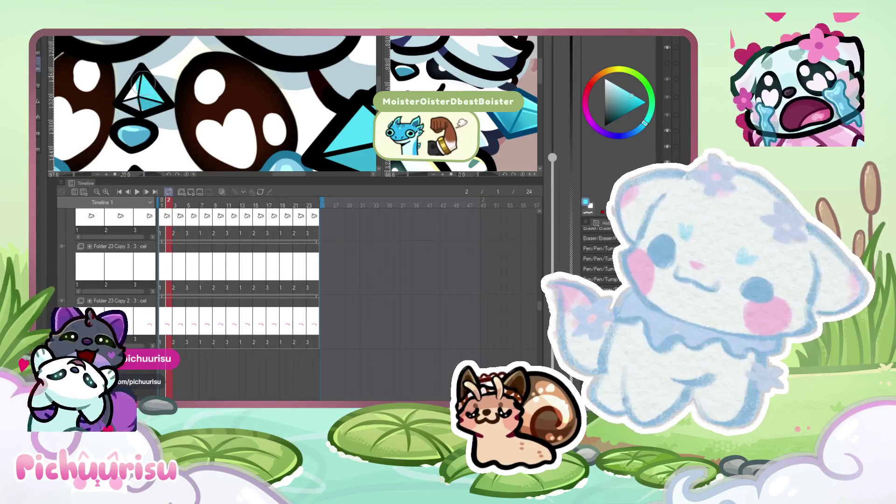
{"action": "scroll", "coordinate": [131, 101], "scroll_direction": "down", "scroll_amount": 4}
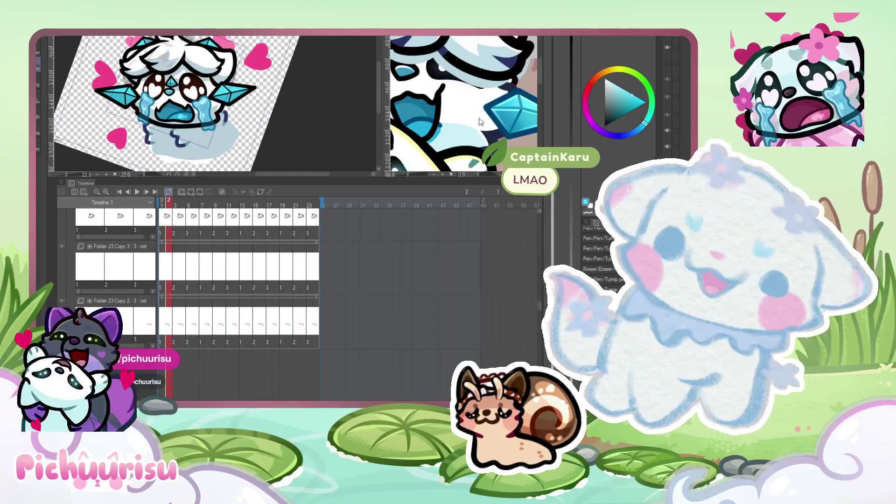
{"action": "key", "text": "ctrl+z"}
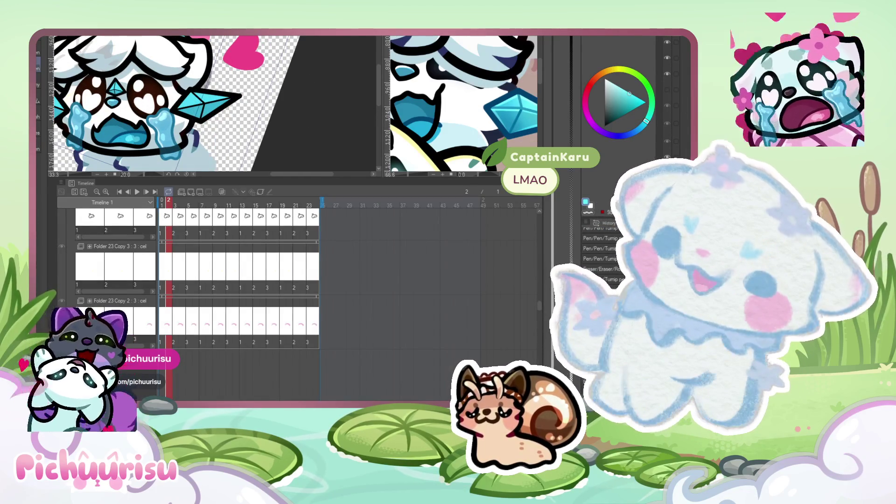
{"action": "scroll", "coordinate": [166, 147], "scroll_direction": "up", "scroll_amount": 1}
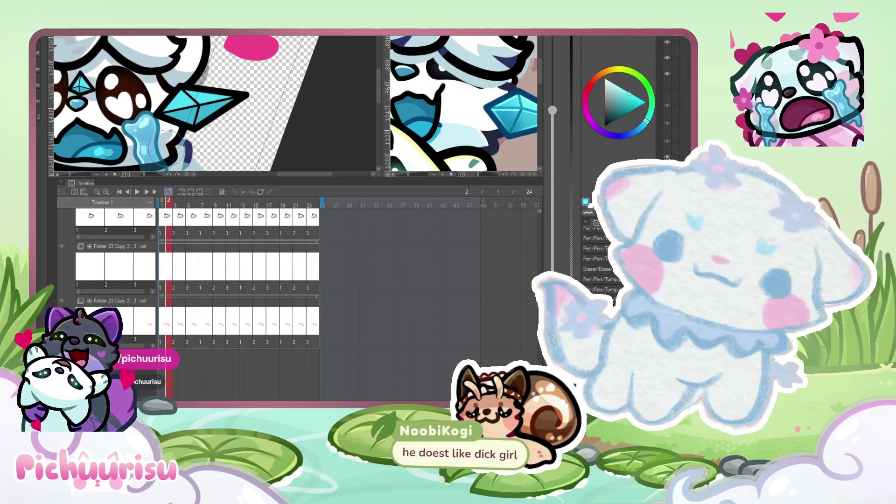
{"action": "key", "text": "bracketright"}
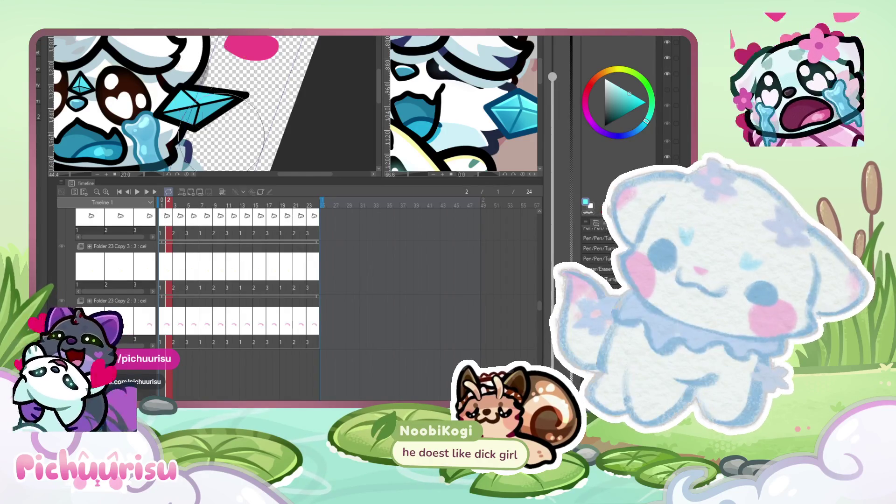
{"action": "scroll", "coordinate": [218, 99], "scroll_direction": "down", "scroll_amount": 1}
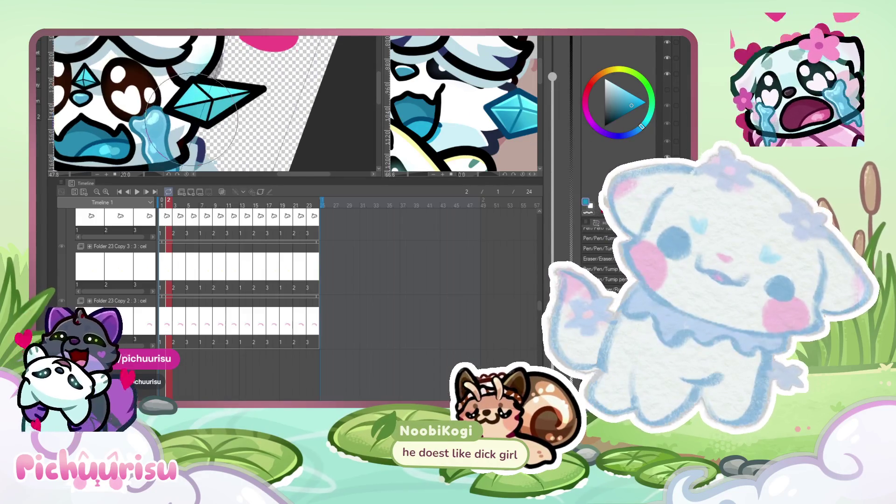
{"action": "scroll", "coordinate": [214, 103], "scroll_direction": "down", "scroll_amount": 2}
{"action": "scroll", "coordinate": [158, 102], "scroll_direction": "up", "scroll_amount": 1}
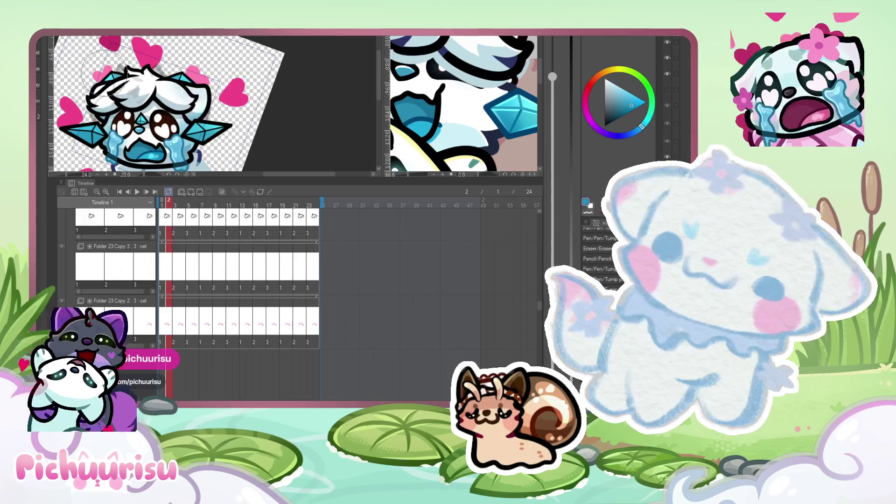
{"action": "scroll", "coordinate": [93, 79], "scroll_direction": "down", "scroll_amount": 3}
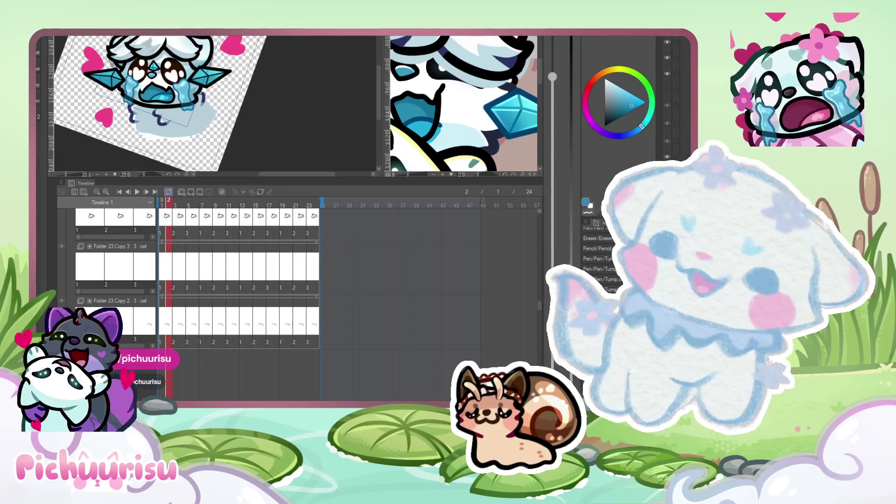
{"action": "scroll", "coordinate": [210, 102], "scroll_direction": "up", "scroll_amount": 5}
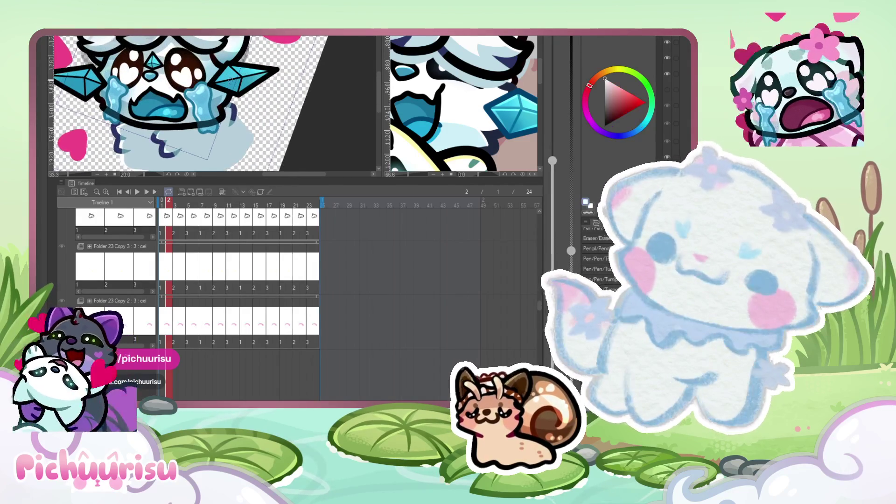
{"action": "scroll", "coordinate": [141, 108], "scroll_direction": "up", "scroll_amount": 2}
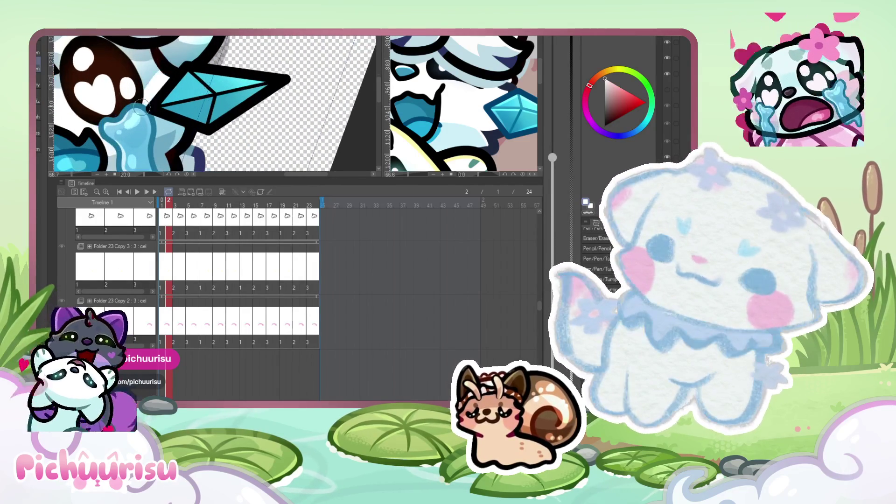
{"action": "scroll", "coordinate": [141, 87], "scroll_direction": "down", "scroll_amount": 3}
{"action": "scroll", "coordinate": [135, 105], "scroll_direction": "up", "scroll_amount": 2}
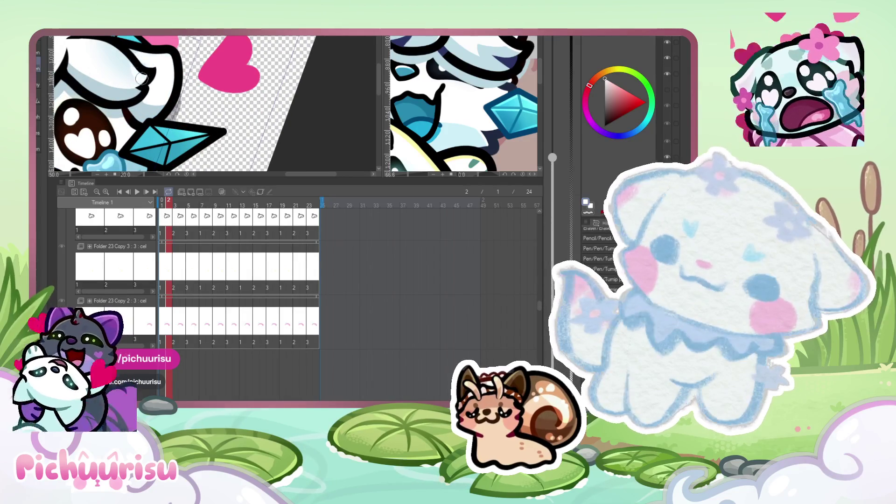
{"action": "scroll", "coordinate": [138, 80], "scroll_direction": "down", "scroll_amount": 2}
{"action": "scroll", "coordinate": [120, 94], "scroll_direction": "up", "scroll_amount": 2}
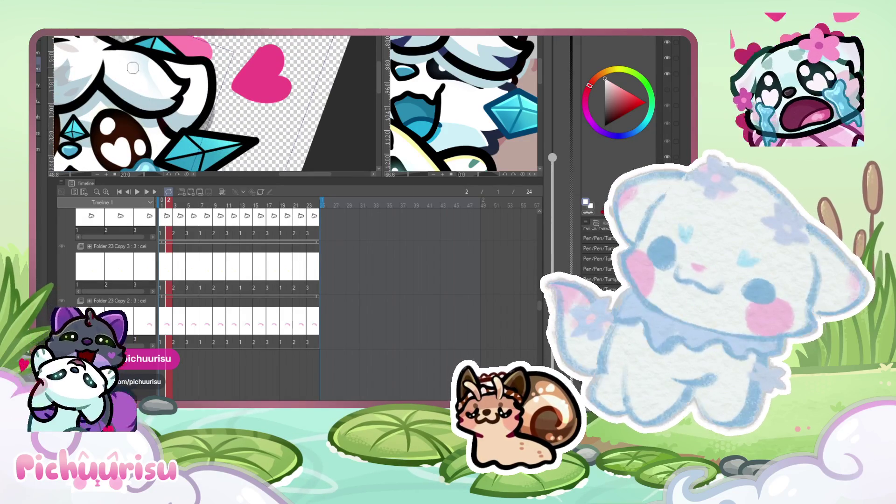
{"action": "scroll", "coordinate": [153, 79], "scroll_direction": "down", "scroll_amount": 3}
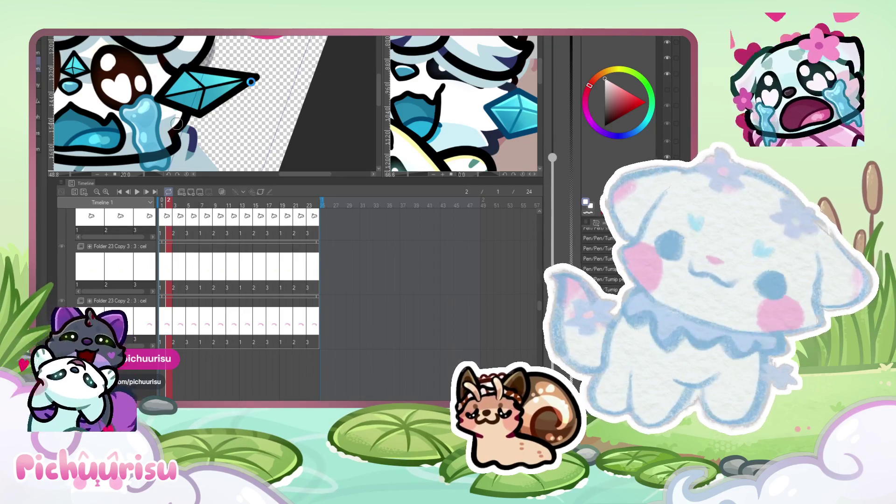
{"action": "scroll", "coordinate": [177, 123], "scroll_direction": "down", "scroll_amount": 2}
{"action": "scroll", "coordinate": [115, 89], "scroll_direction": "up", "scroll_amount": 2}
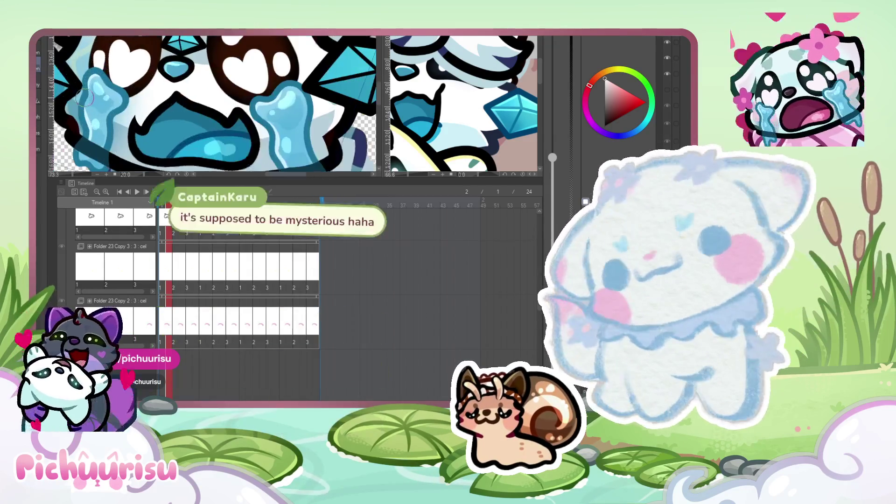
{"action": "scroll", "coordinate": [136, 117], "scroll_direction": "down", "scroll_amount": 1}
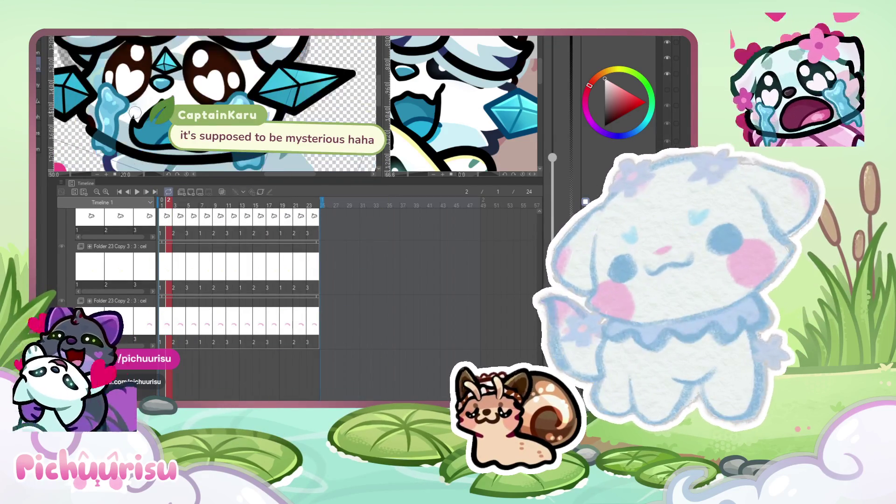
{"action": "scroll", "coordinate": [144, 95], "scroll_direction": "up", "scroll_amount": 1}
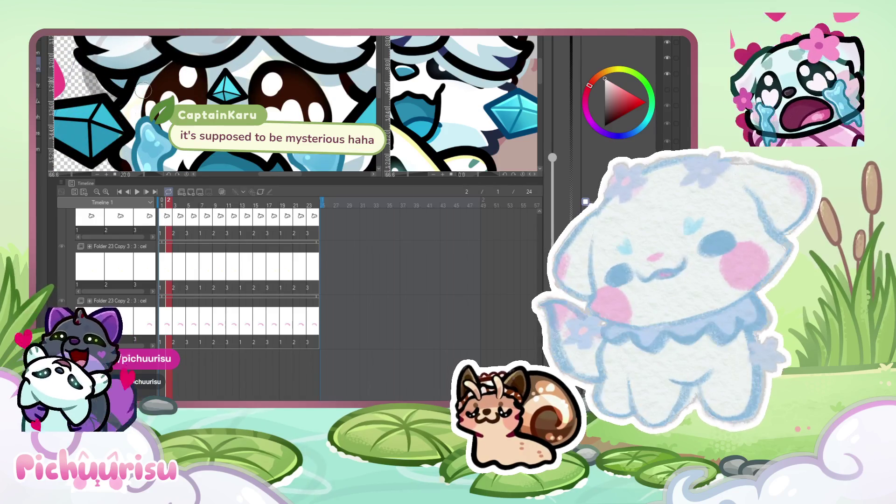
{"action": "scroll", "coordinate": [112, 95], "scroll_direction": "down", "scroll_amount": 1}
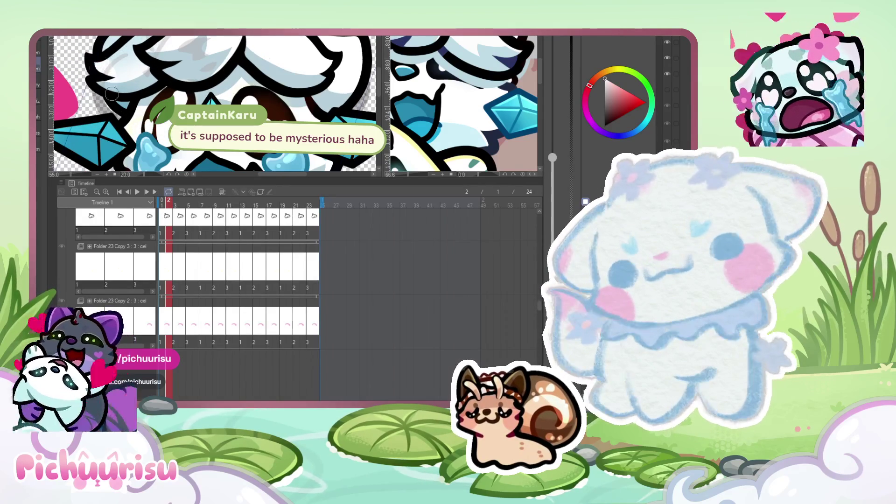
{"action": "scroll", "coordinate": [112, 95], "scroll_direction": "up", "scroll_amount": 2}
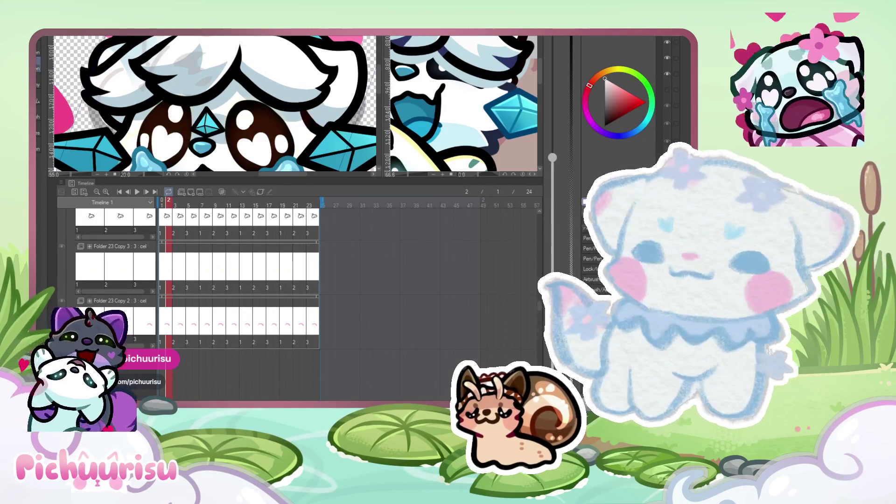
{"action": "scroll", "coordinate": [129, 79], "scroll_direction": "down", "scroll_amount": 1}
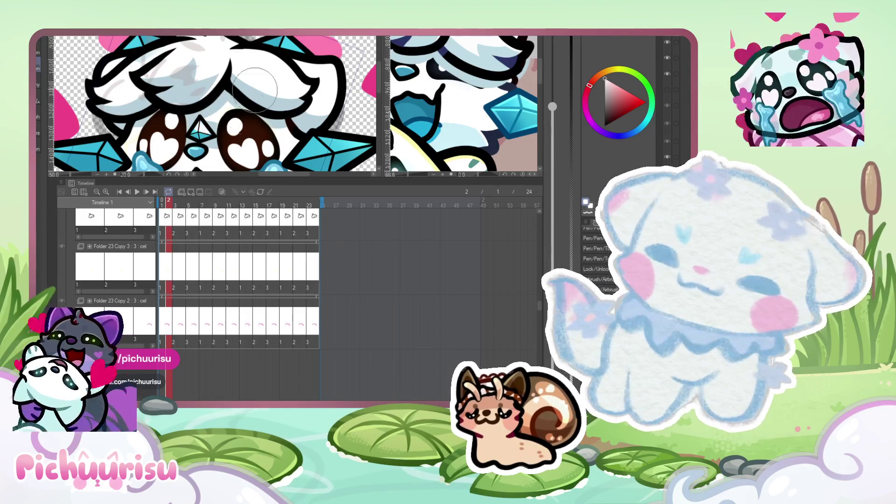
{"action": "scroll", "coordinate": [255, 90], "scroll_direction": "up", "scroll_amount": 3}
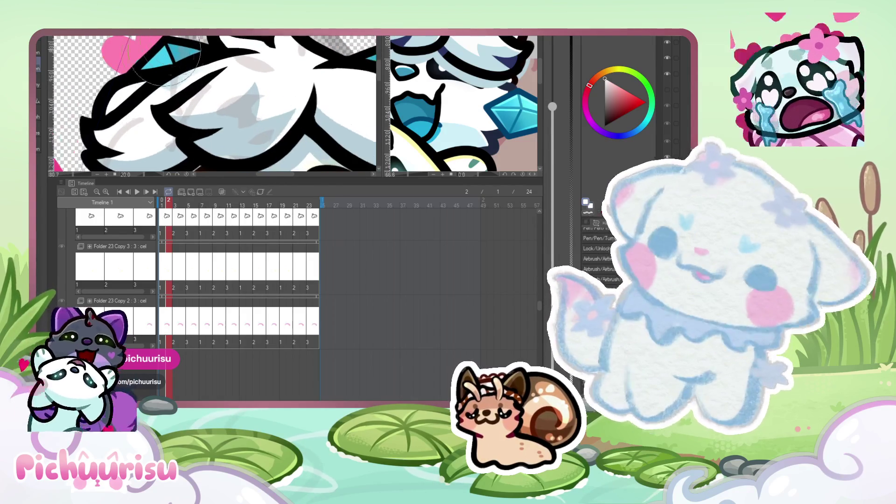
{"action": "scroll", "coordinate": [165, 55], "scroll_direction": "up", "scroll_amount": 1}
Shrink the brush for fine shading and eyedrop the gem's cyan colour.
{"action": "scroll", "coordinate": [165, 55], "scroll_direction": "up", "scroll_amount": 2}
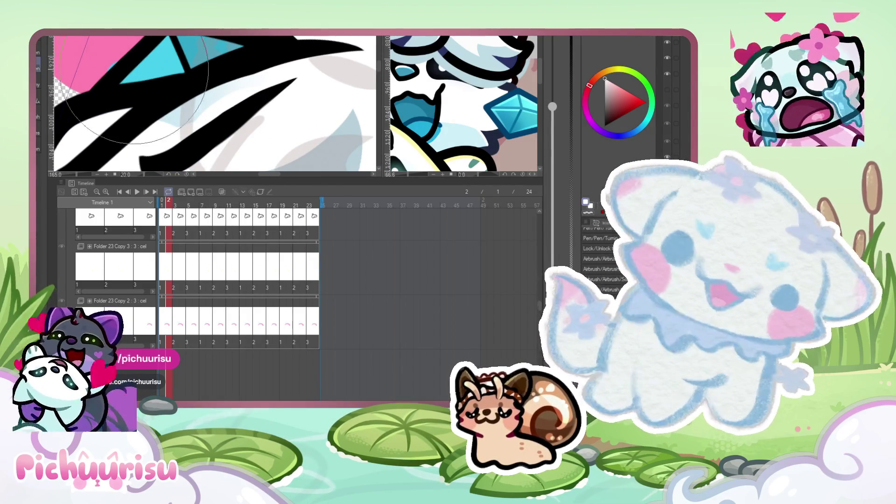
{"action": "key", "text": "bracketleft"}
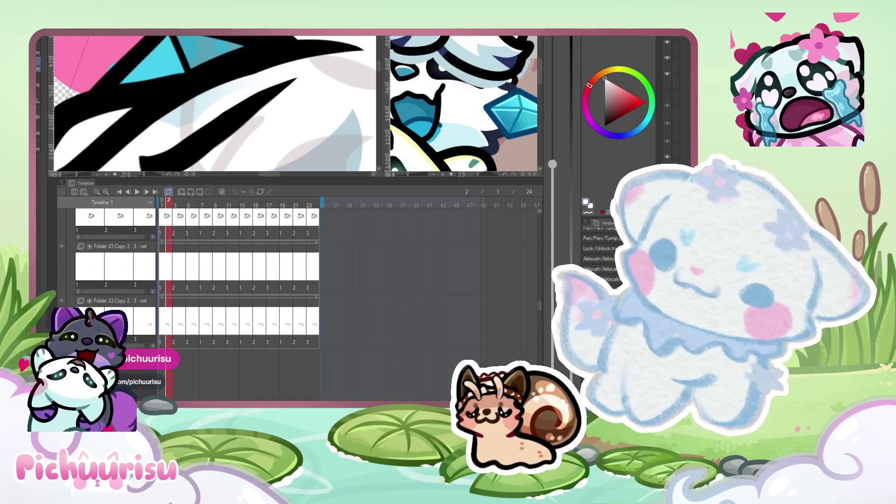
{"action": "scroll", "coordinate": [107, 43], "scroll_direction": "up", "scroll_amount": 1}
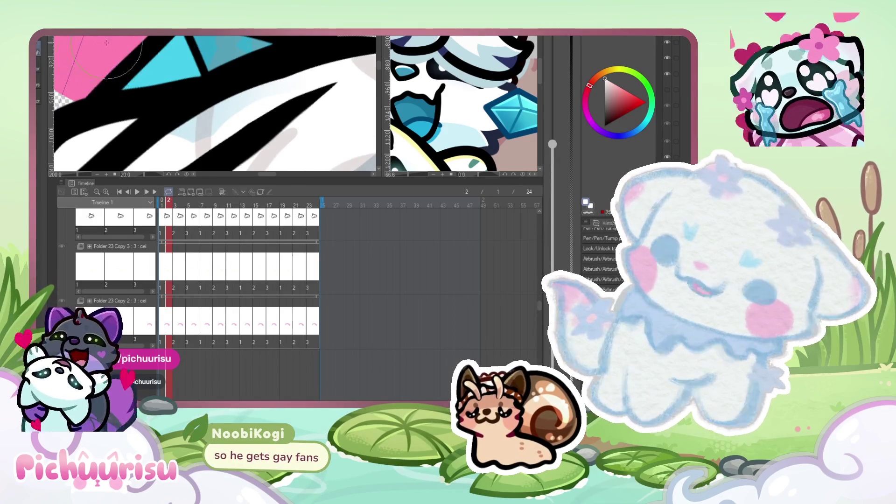
{"action": "scroll", "coordinate": [107, 43], "scroll_direction": "down", "scroll_amount": 10}
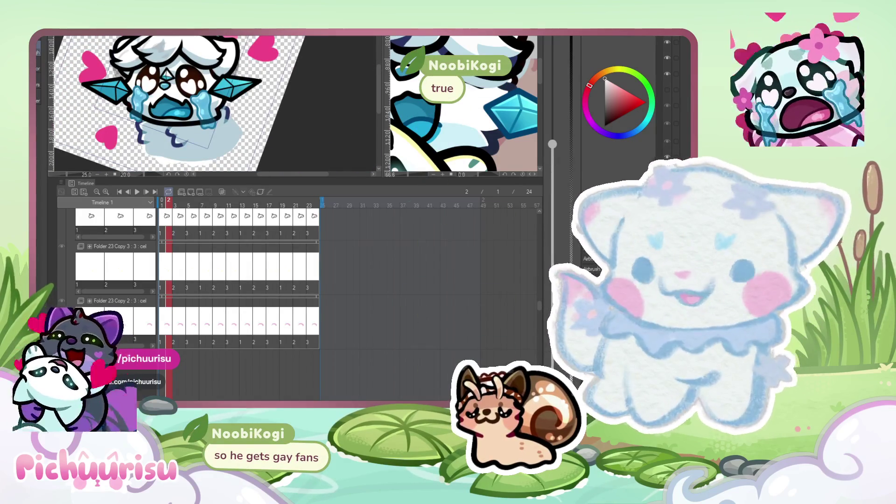
{"action": "scroll", "coordinate": [147, 75], "scroll_direction": "up", "scroll_amount": 1}
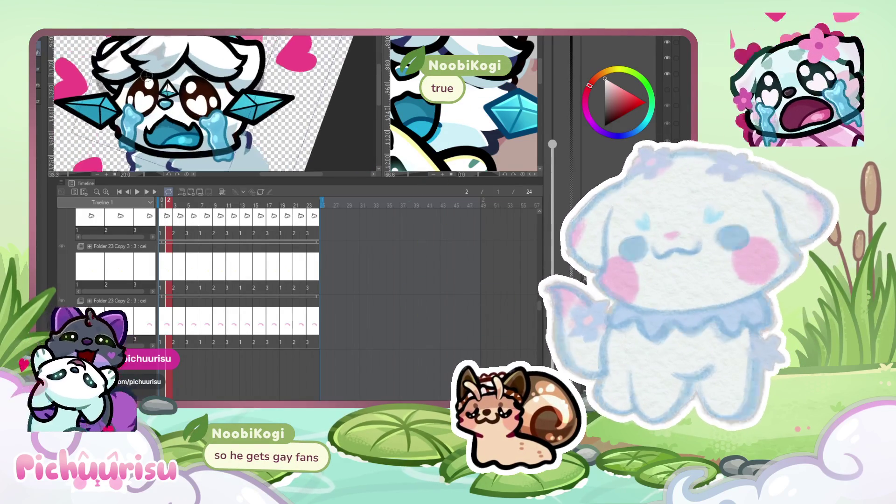
{"action": "scroll", "coordinate": [146, 74], "scroll_direction": "up", "scroll_amount": 5}
{"action": "left_click", "coordinate": [189, 95], "text": "alt"}
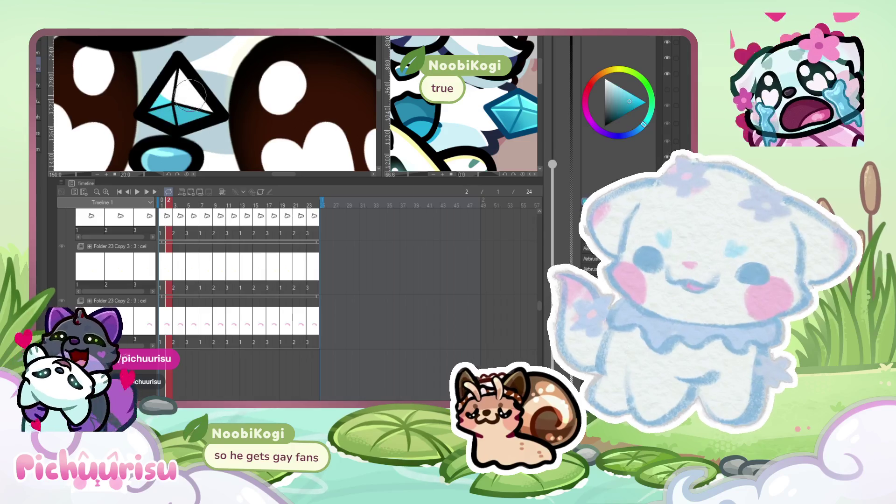
Airbrush cyan into the forehead diamond's upper and lower facets, redoing one undone stroke.
{"action": "left_click_drag", "start_coordinate": [181, 75], "coordinate": [173, 107]}
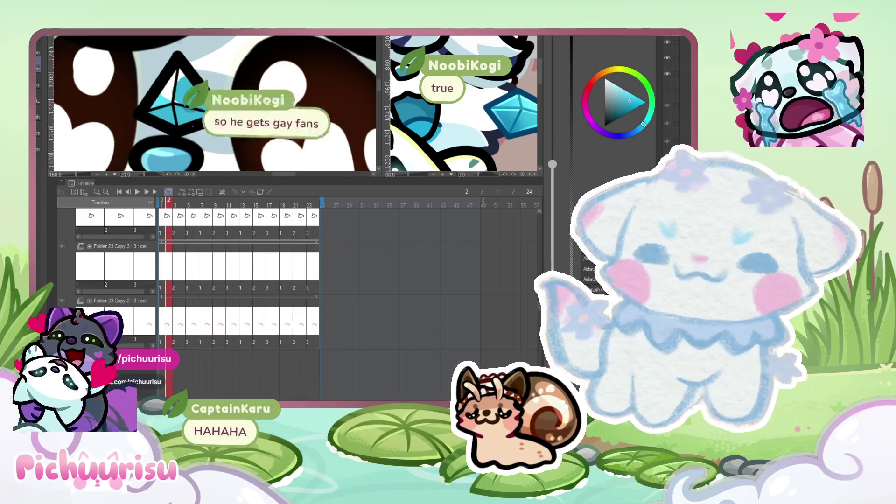
{"action": "key", "text": "ctrl+z"}
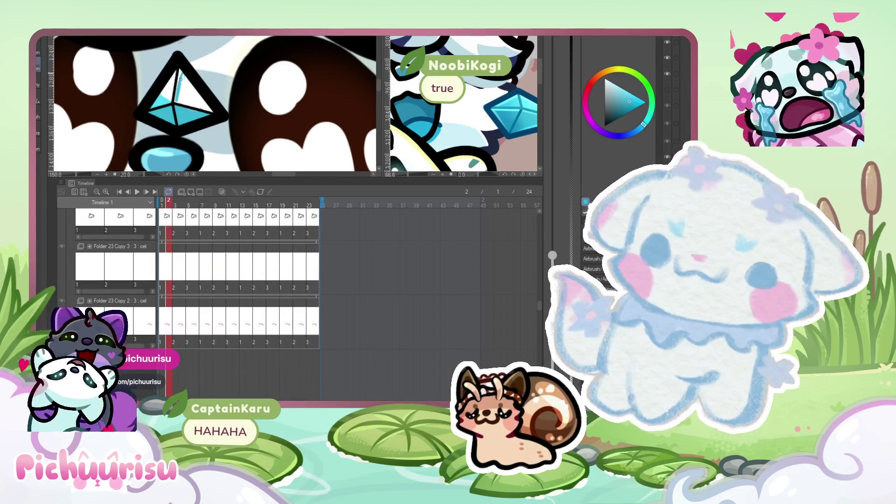
{"action": "mouse_move", "coordinate": [182, 75]}
{"action": "left_mouse_down"}
{"action": "mouse_move", "coordinate": [175, 101]}
{"action": "mouse_move", "coordinate": [172, 84]}
{"action": "mouse_move", "coordinate": [189, 90]}
{"action": "left_mouse_up"}
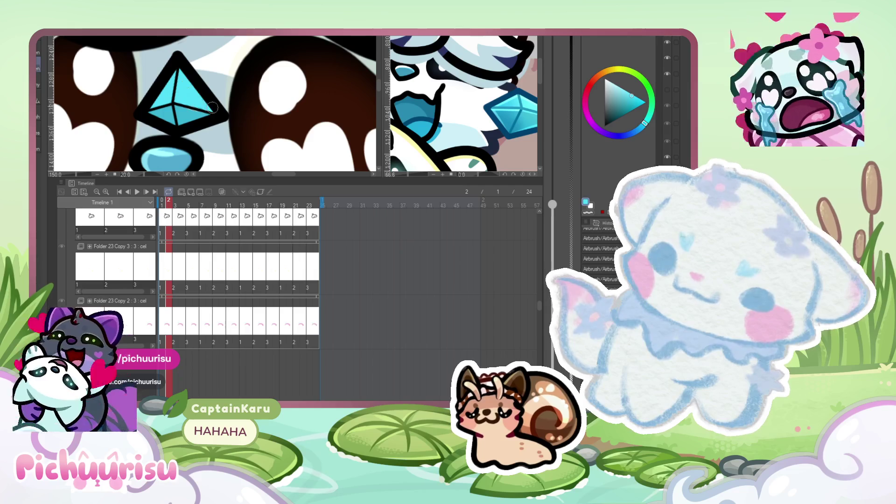
{"action": "left_click_drag", "start_coordinate": [176, 106], "coordinate": [182, 109]}
{"action": "scroll", "coordinate": [185, 123], "scroll_direction": "down", "scroll_amount": 4}
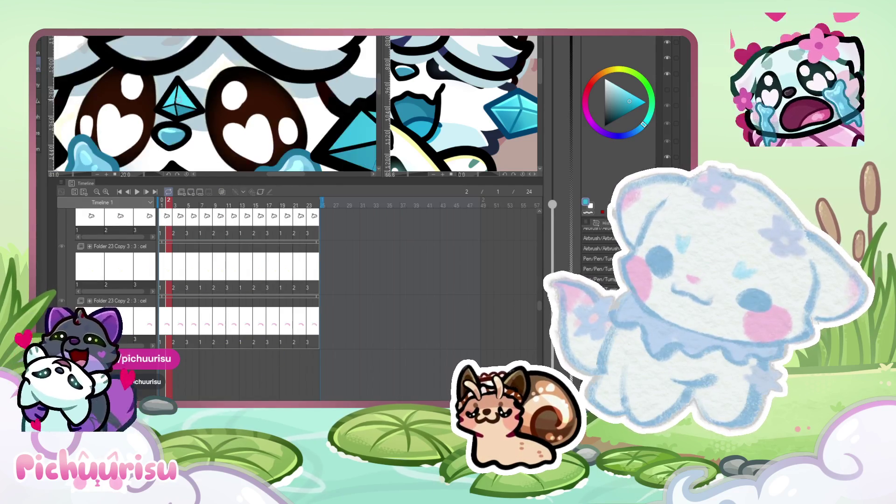
{"action": "scroll", "coordinate": [132, 106], "scroll_direction": "up", "scroll_amount": 5}
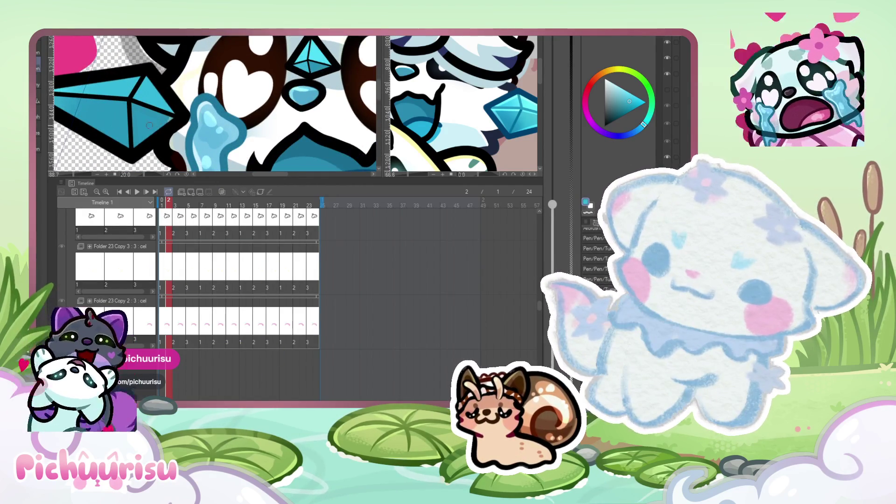
{"action": "scroll", "coordinate": [149, 125], "scroll_direction": "down", "scroll_amount": 2}
{"action": "scroll", "coordinate": [185, 112], "scroll_direction": "up", "scroll_amount": 4}
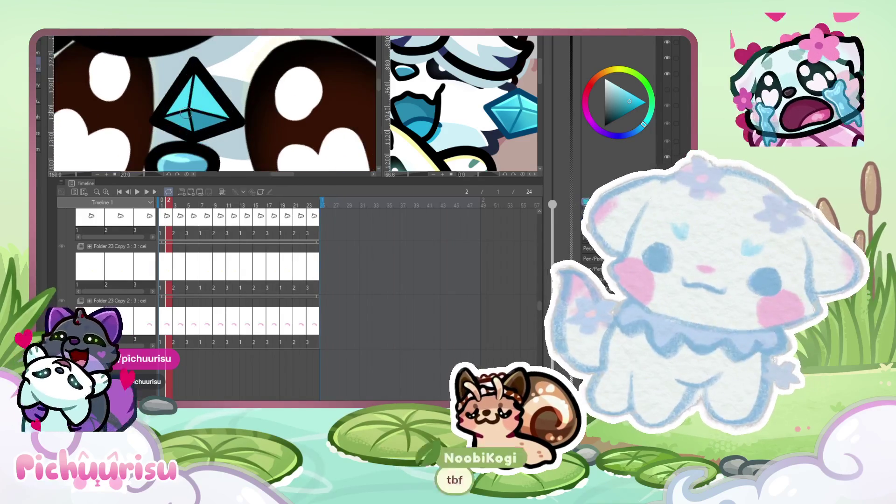
{"action": "scroll", "coordinate": [203, 72], "scroll_direction": "down", "scroll_amount": 3}
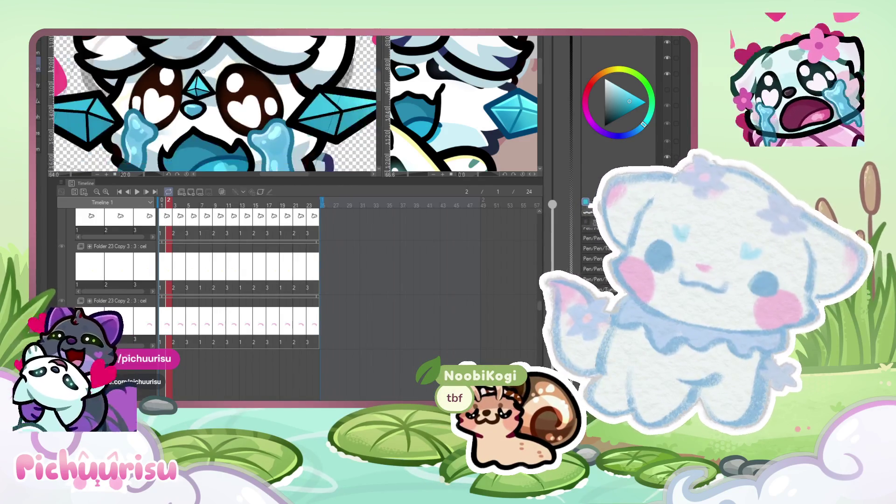
{"action": "scroll", "coordinate": [203, 71], "scroll_direction": "down", "scroll_amount": 3}
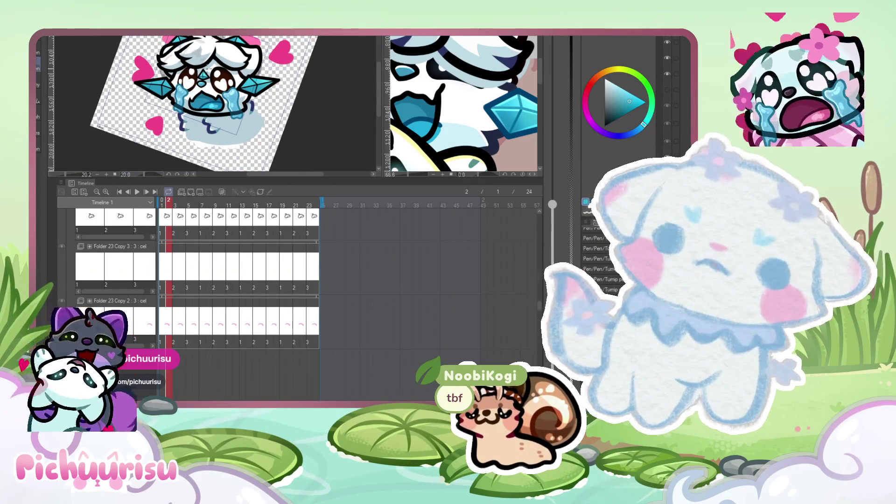
{"action": "scroll", "coordinate": [208, 69], "scroll_direction": "up", "scroll_amount": 1}
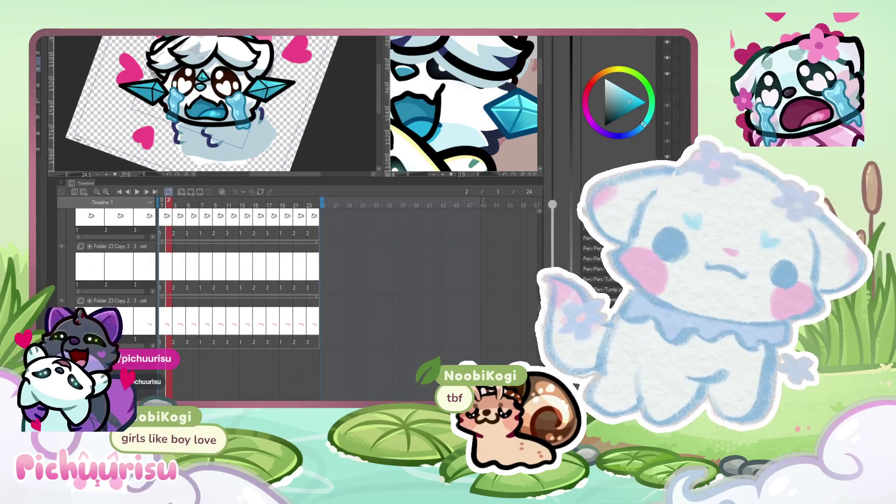
{"action": "scroll", "coordinate": [177, 71], "scroll_direction": "up", "scroll_amount": 2}
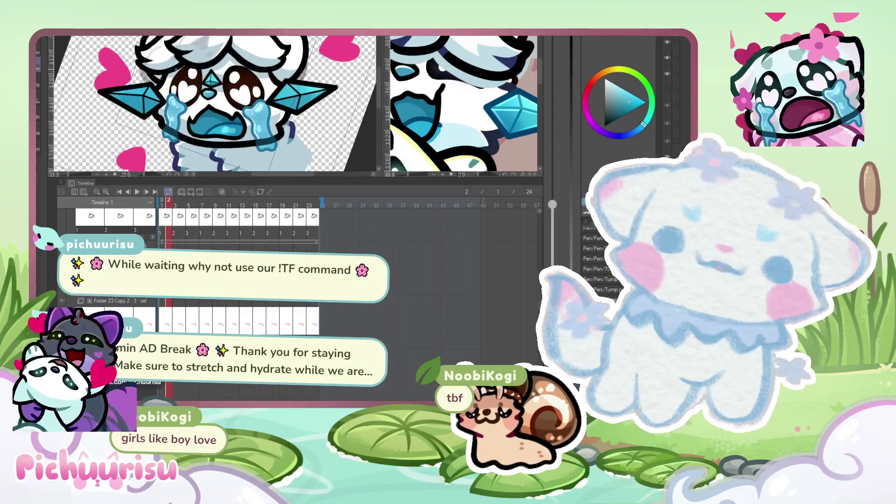
{"action": "scroll", "coordinate": [210, 102], "scroll_direction": "up", "scroll_amount": 3}
{"action": "scroll", "coordinate": [210, 103], "scroll_direction": "down", "scroll_amount": 4}
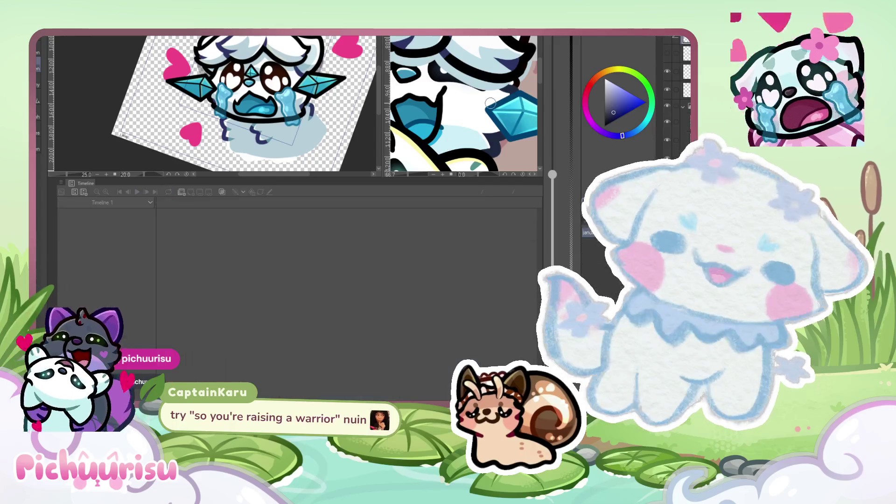
{"action": "scroll", "coordinate": [235, 103], "scroll_direction": "down", "scroll_amount": 1}
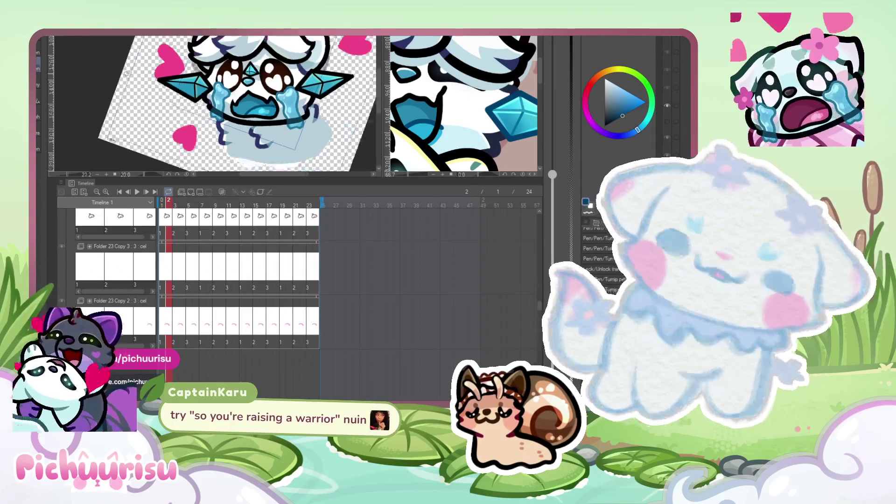
{"action": "scroll", "coordinate": [249, 125], "scroll_direction": "up", "scroll_amount": 7}
{"action": "left_click_drag", "start_coordinate": [249, 125], "coordinate": [322, 82]}
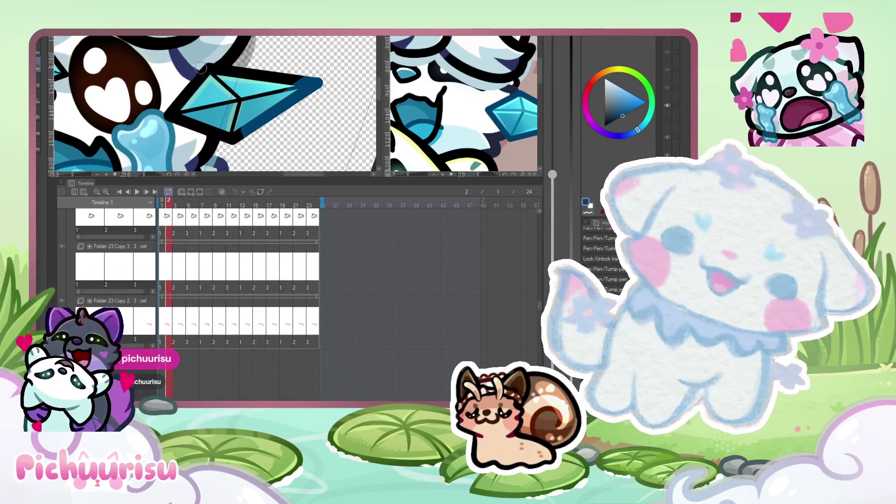
{"action": "scroll", "coordinate": [201, 69], "scroll_direction": "up", "scroll_amount": 2}
{"action": "mouse_move", "coordinate": [206, 74]}
{"action": "left_mouse_down"}
{"action": "mouse_move", "coordinate": [160, 121]}
{"action": "mouse_move", "coordinate": [235, 148]}
{"action": "left_mouse_up"}
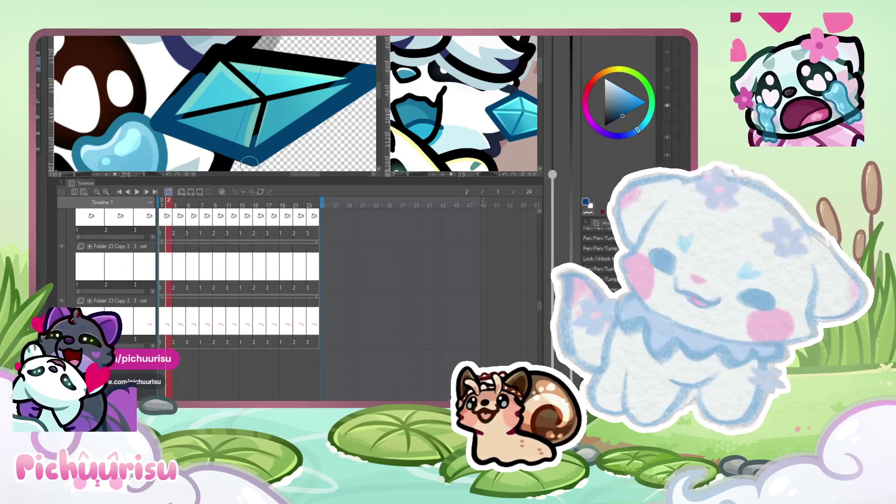
{"action": "scroll", "coordinate": [249, 163], "scroll_direction": "up", "scroll_amount": 2}
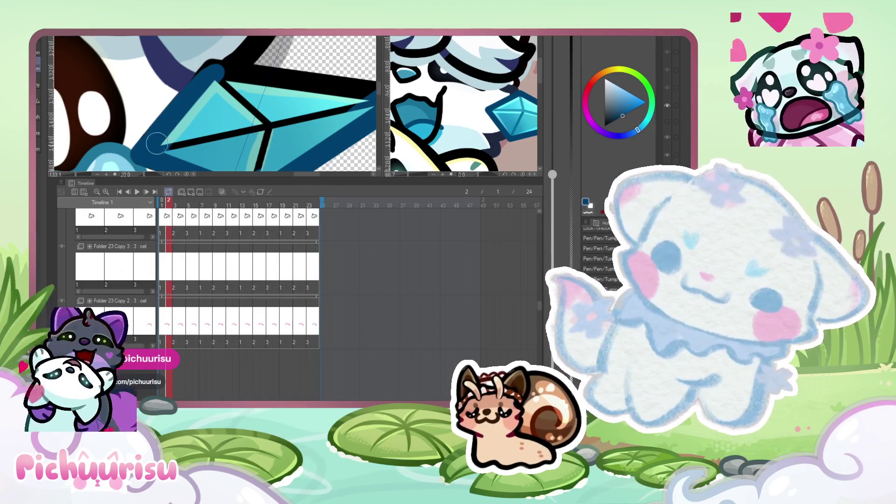
{"action": "scroll", "coordinate": [259, 122], "scroll_direction": "down", "scroll_amount": 2}
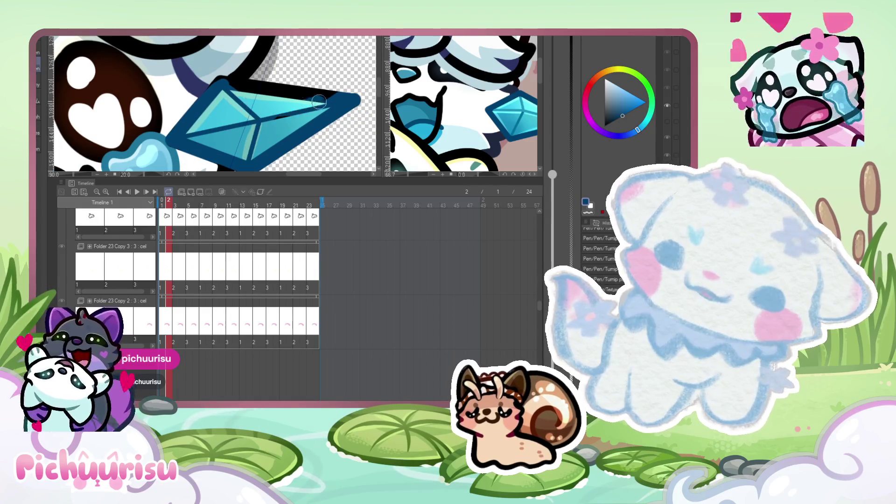
{"action": "scroll", "coordinate": [268, 115], "scroll_direction": "up", "scroll_amount": 2}
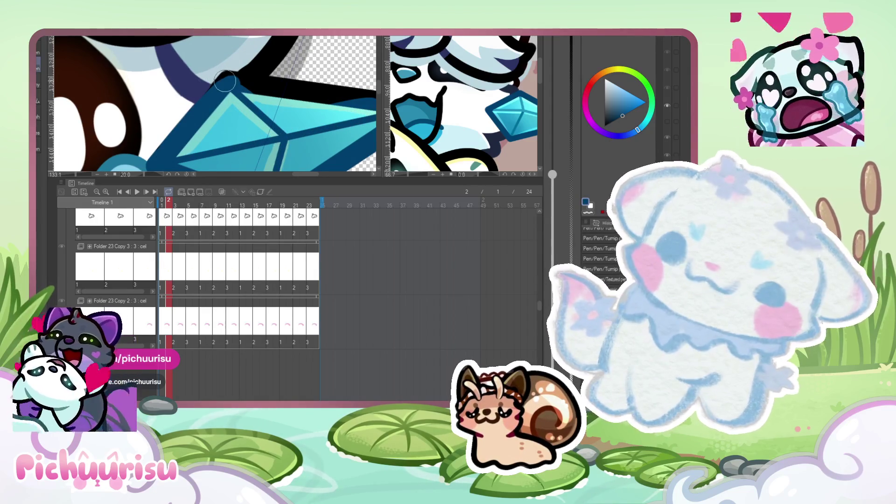
{"action": "scroll", "coordinate": [229, 82], "scroll_direction": "down", "scroll_amount": 2}
{"action": "left_click_drag", "start_coordinate": [229, 82], "coordinate": [366, 100]}
{"action": "scroll", "coordinate": [236, 108], "scroll_direction": "up", "scroll_amount": 3}
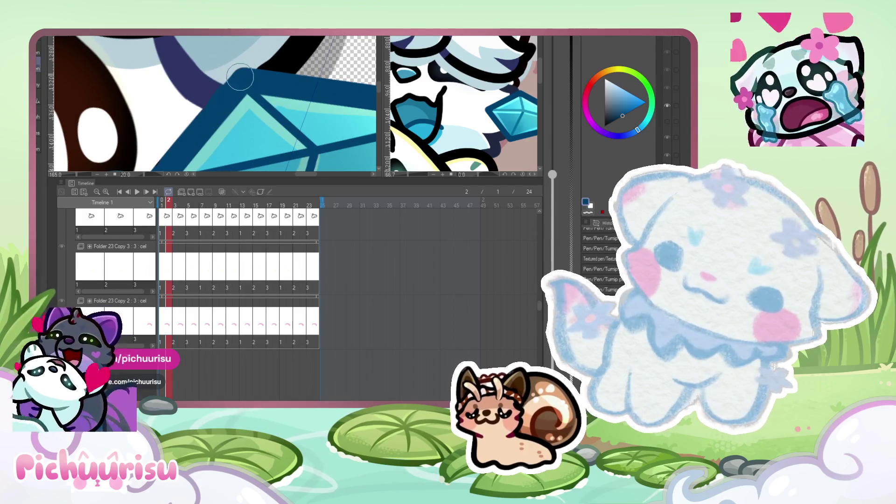
{"action": "scroll", "coordinate": [240, 77], "scroll_direction": "down", "scroll_amount": 4}
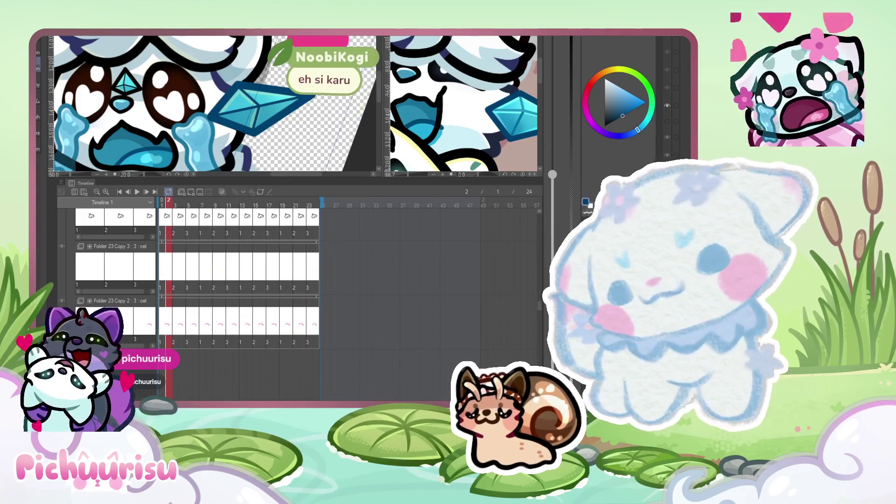
{"action": "scroll", "coordinate": [286, 116], "scroll_direction": "down", "scroll_amount": 2}
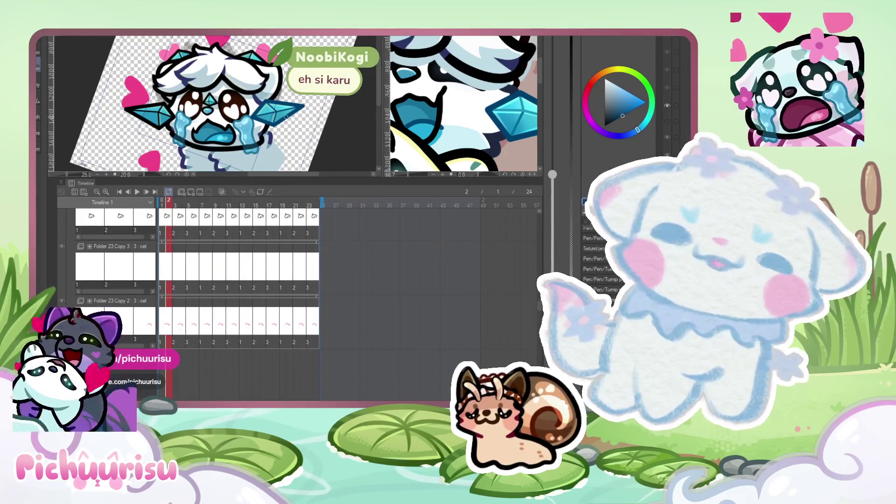
{"action": "scroll", "coordinate": [165, 109], "scroll_direction": "up", "scroll_amount": 3}
{"action": "scroll", "coordinate": [186, 117], "scroll_direction": "up", "scroll_amount": 2}
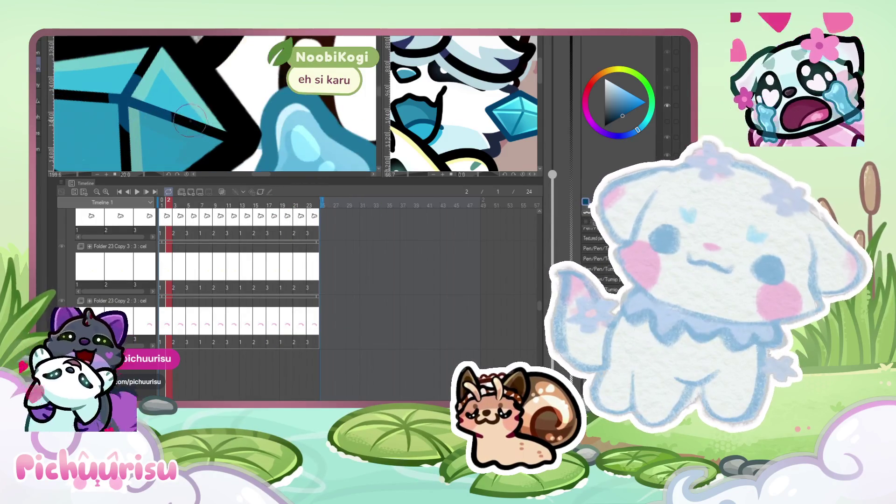
{"action": "scroll", "coordinate": [208, 131], "scroll_direction": "up", "scroll_amount": 1}
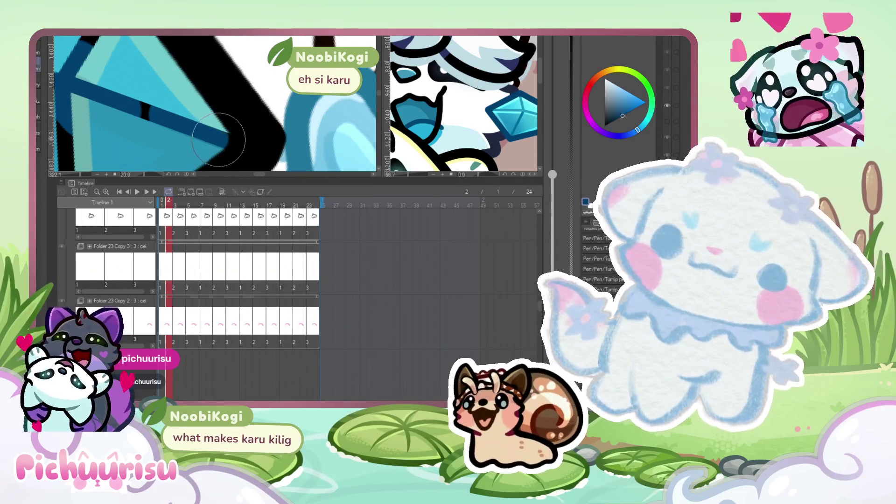
{"action": "scroll", "coordinate": [135, 108], "scroll_direction": "down", "scroll_amount": 2}
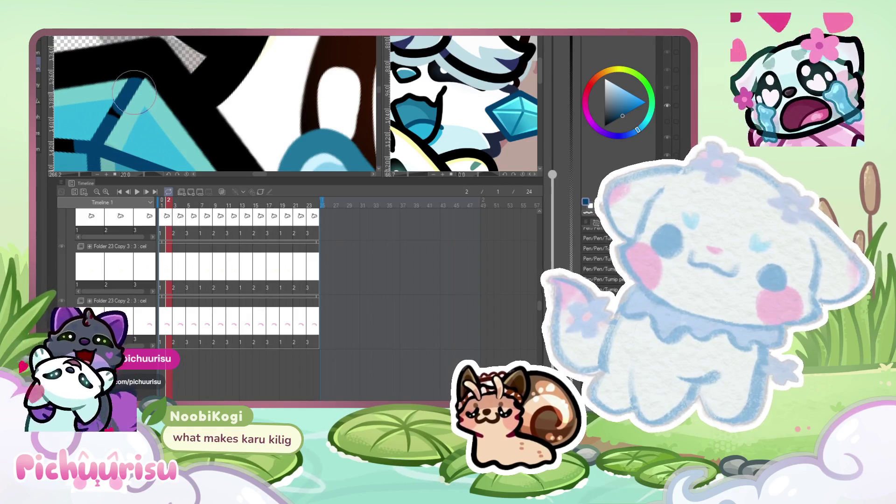
{"action": "scroll", "coordinate": [135, 92], "scroll_direction": "down", "scroll_amount": 2}
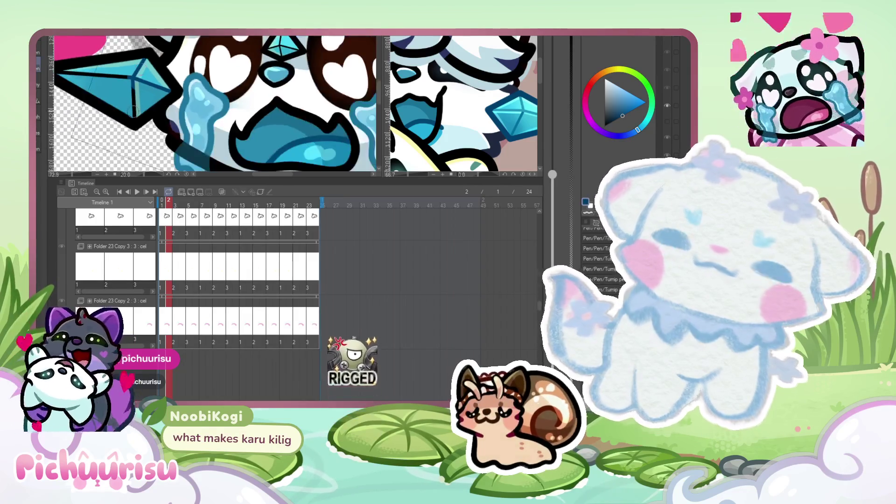
{"action": "scroll", "coordinate": [138, 108], "scroll_direction": "up", "scroll_amount": 1}
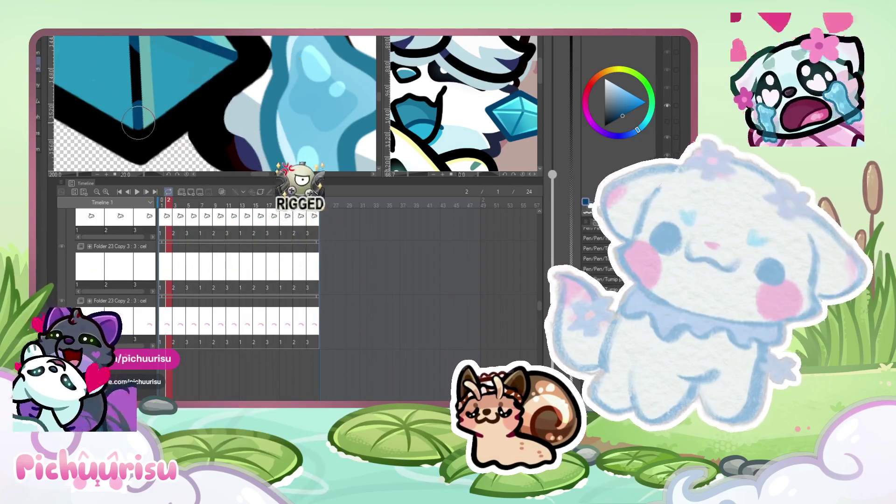
{"action": "scroll", "coordinate": [139, 124], "scroll_direction": "down", "scroll_amount": 3}
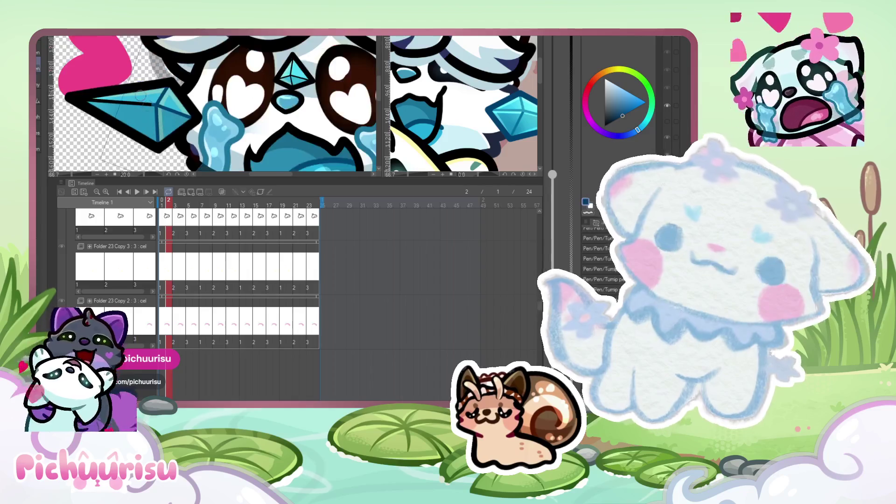
{"action": "scroll", "coordinate": [96, 112], "scroll_direction": "up", "scroll_amount": 3}
{"action": "scroll", "coordinate": [96, 112], "scroll_direction": "up", "scroll_amount": 1}
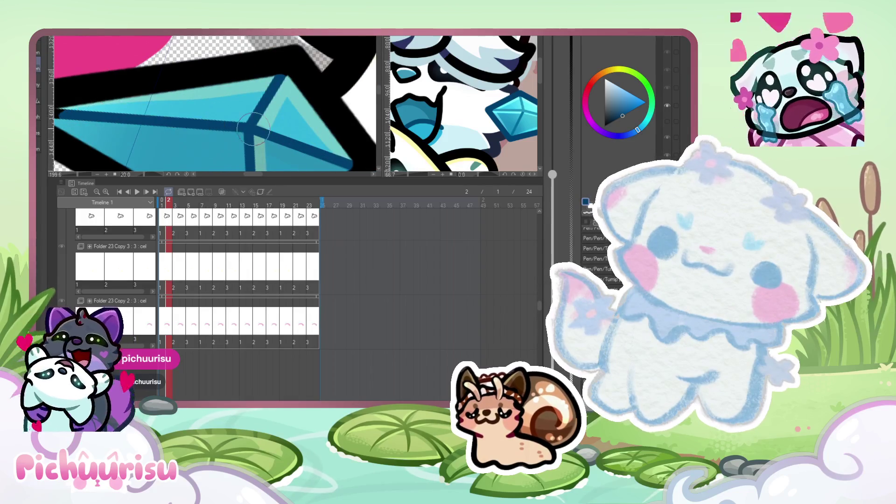
{"action": "scroll", "coordinate": [254, 127], "scroll_direction": "down", "scroll_amount": 10}
{"action": "scroll", "coordinate": [176, 125], "scroll_direction": "up", "scroll_amount": 6}
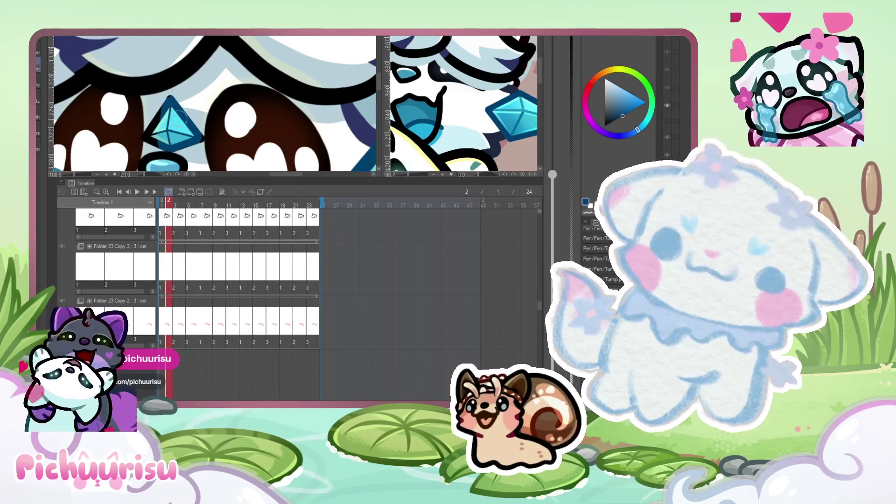
{"action": "scroll", "coordinate": [122, 116], "scroll_direction": "down", "scroll_amount": 5}
{"action": "scroll", "coordinate": [106, 97], "scroll_direction": "up", "scroll_amount": 6}
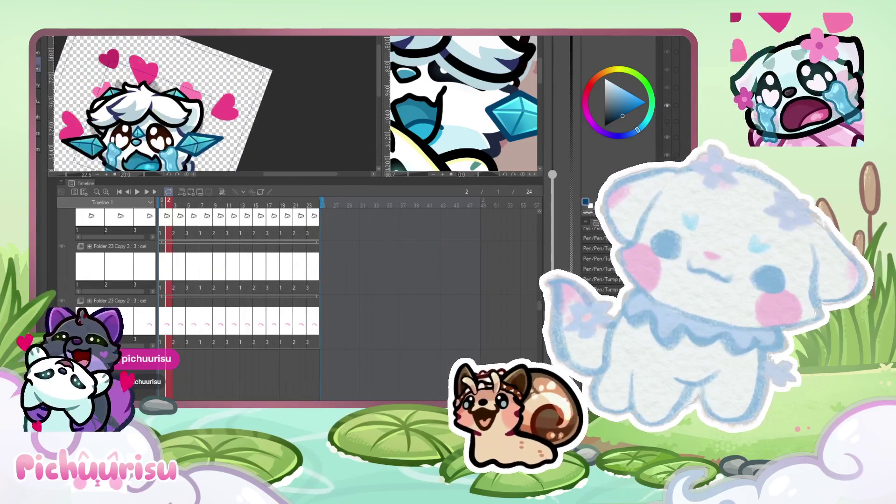
{"action": "scroll", "coordinate": [106, 97], "scroll_direction": "up", "scroll_amount": 4}
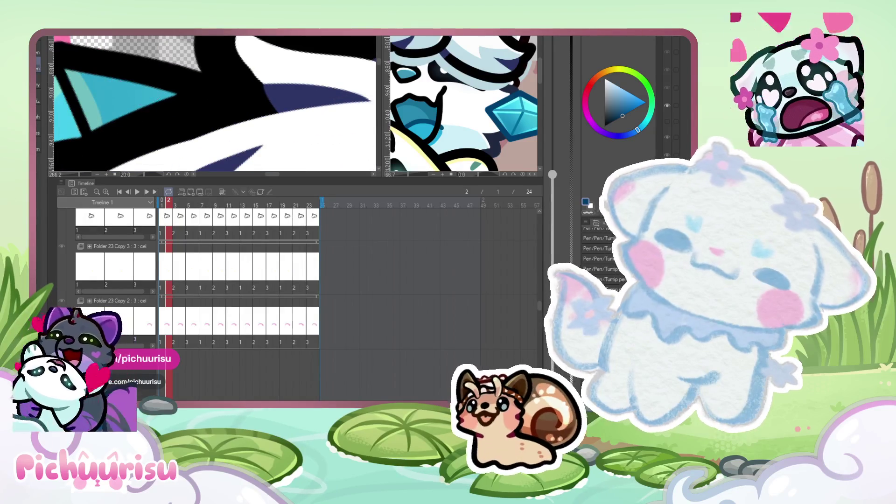
{"action": "scroll", "coordinate": [190, 68], "scroll_direction": "up", "scroll_amount": 2}
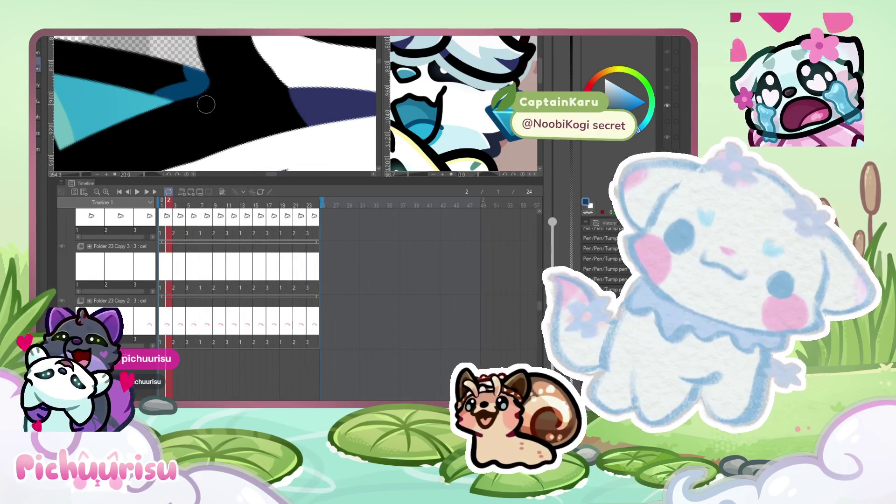
{"action": "scroll", "coordinate": [221, 114], "scroll_direction": "down", "scroll_amount": 5}
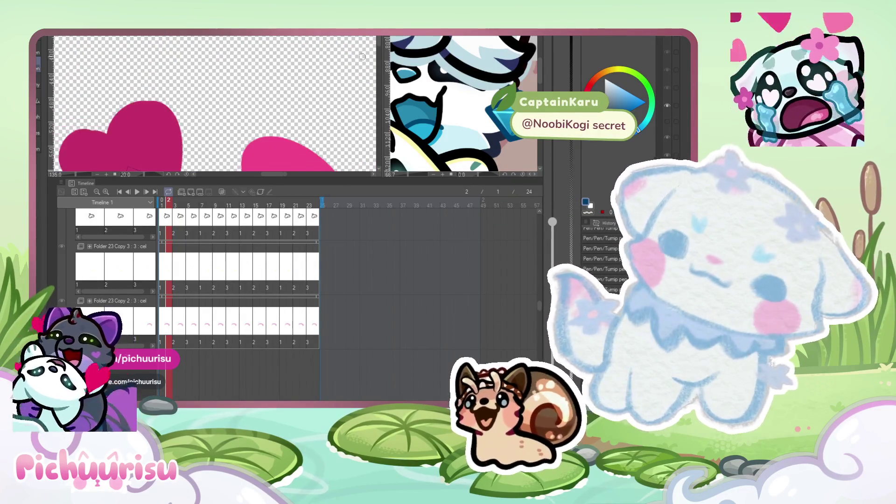
{"action": "scroll", "coordinate": [180, 127], "scroll_direction": "up", "scroll_amount": 2}
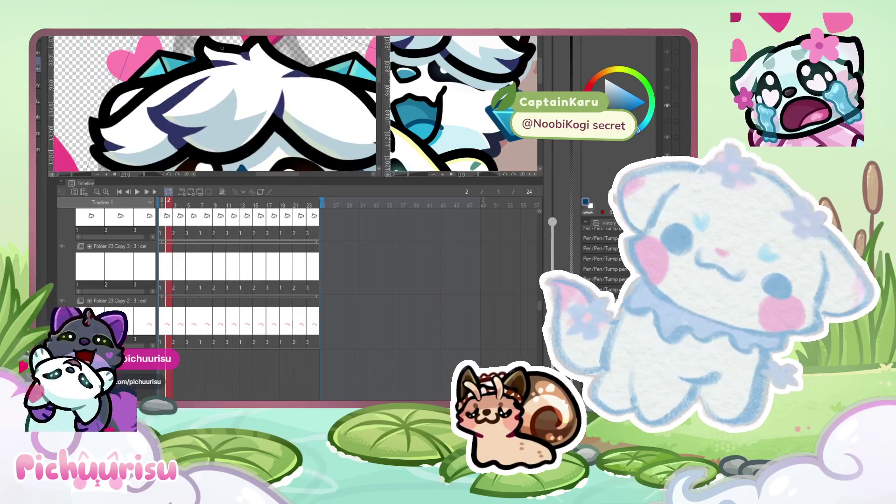
{"action": "scroll", "coordinate": [117, 108], "scroll_direction": "up", "scroll_amount": 3}
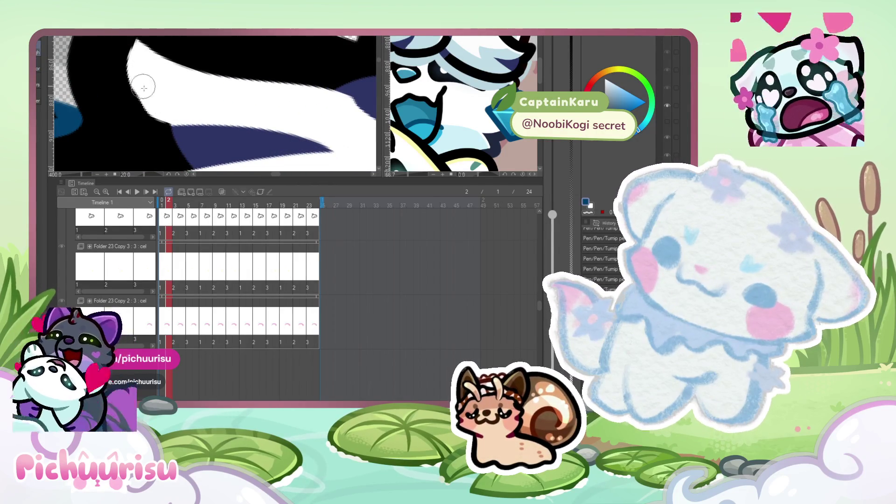
{"action": "scroll", "coordinate": [173, 114], "scroll_direction": "down", "scroll_amount": 3}
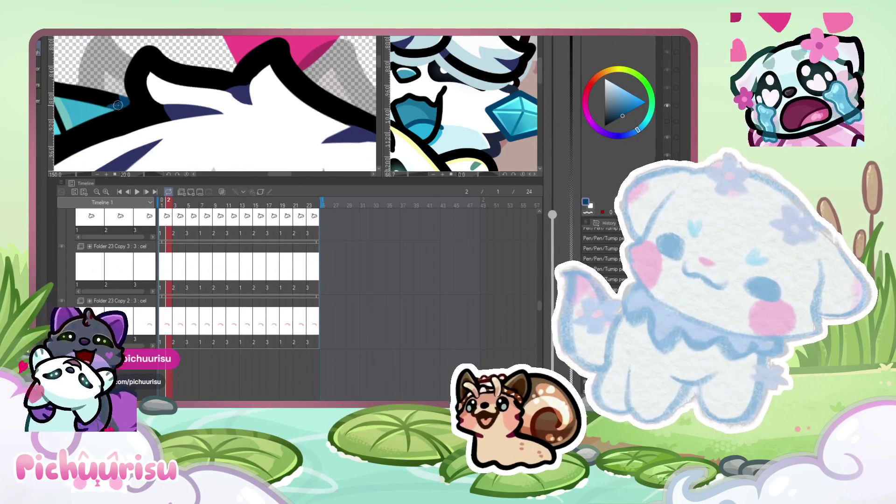
{"action": "left_click_drag", "start_coordinate": [156, 81], "coordinate": [219, 75]}
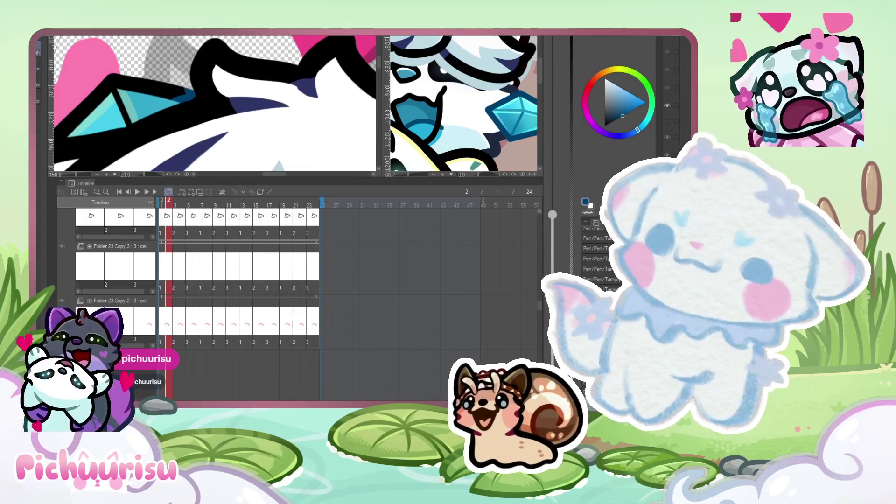
{"action": "scroll", "coordinate": [169, 87], "scroll_direction": "up", "scroll_amount": 1}
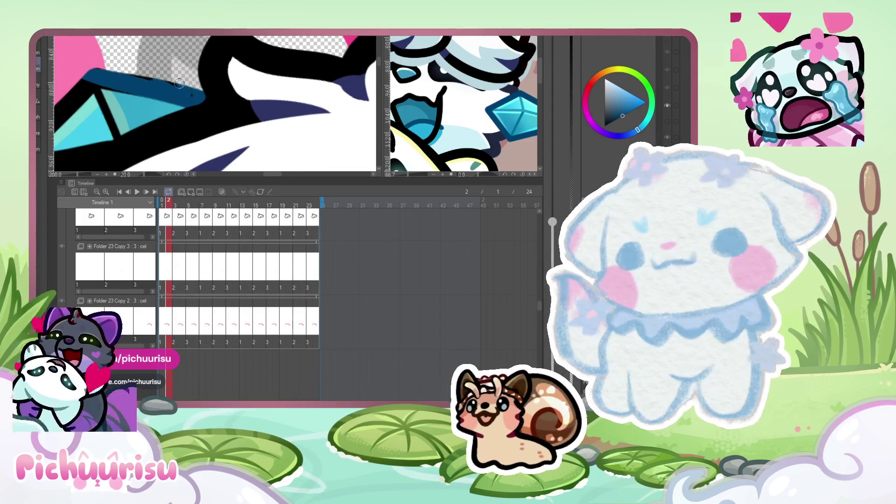
{"action": "scroll", "coordinate": [112, 130], "scroll_direction": "up", "scroll_amount": 2}
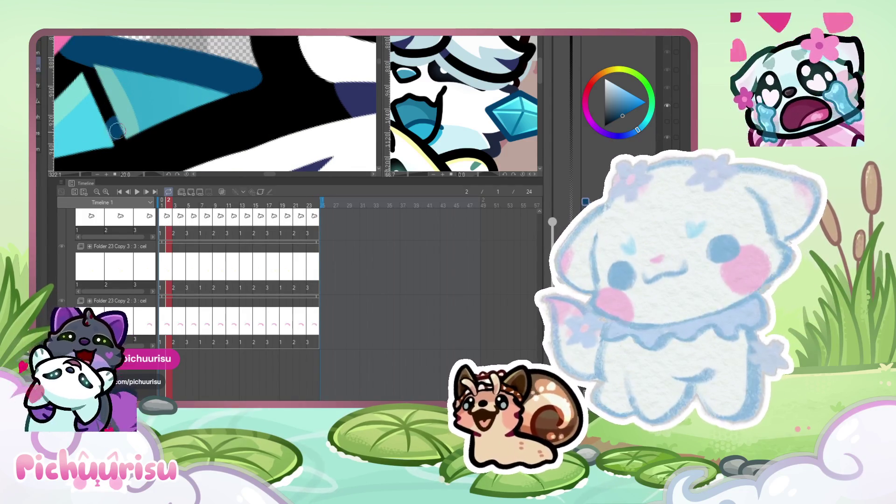
{"action": "scroll", "coordinate": [87, 124], "scroll_direction": "down", "scroll_amount": 3}
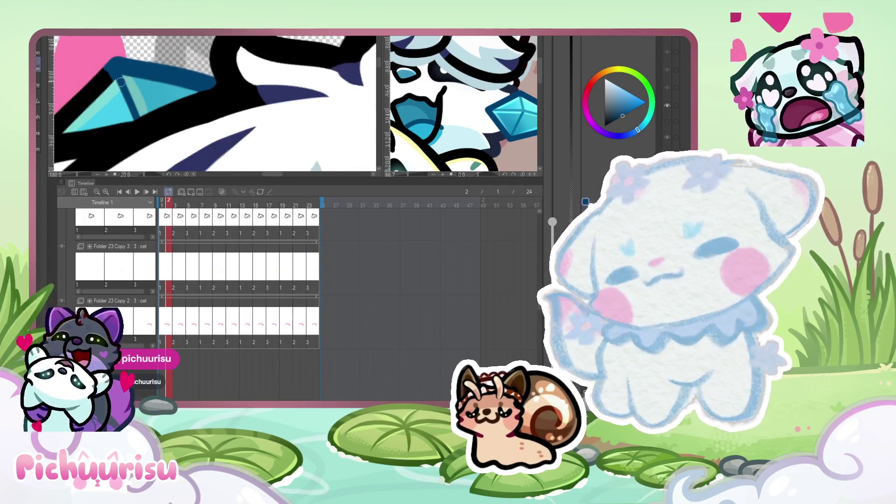
{"action": "scroll", "coordinate": [87, 124], "scroll_direction": "up", "scroll_amount": 1}
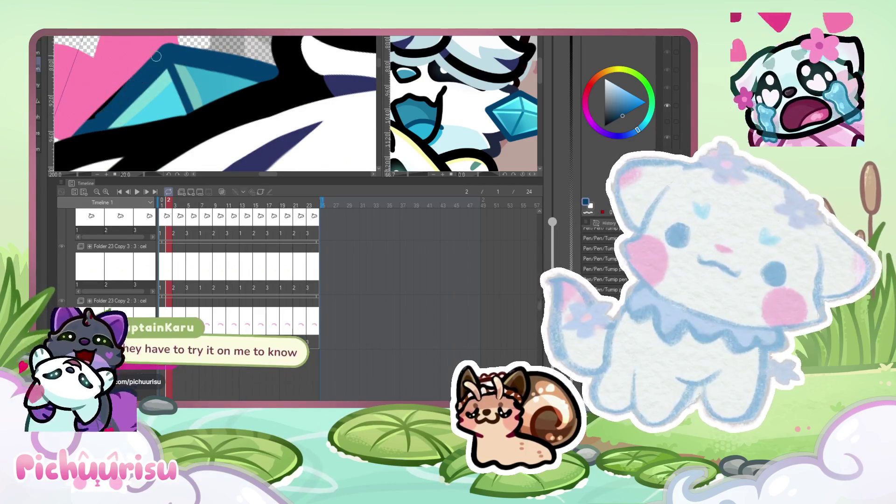
{"action": "scroll", "coordinate": [93, 108], "scroll_direction": "down", "scroll_amount": 6}
{"action": "scroll", "coordinate": [93, 108], "scroll_direction": "down", "scroll_amount": 1}
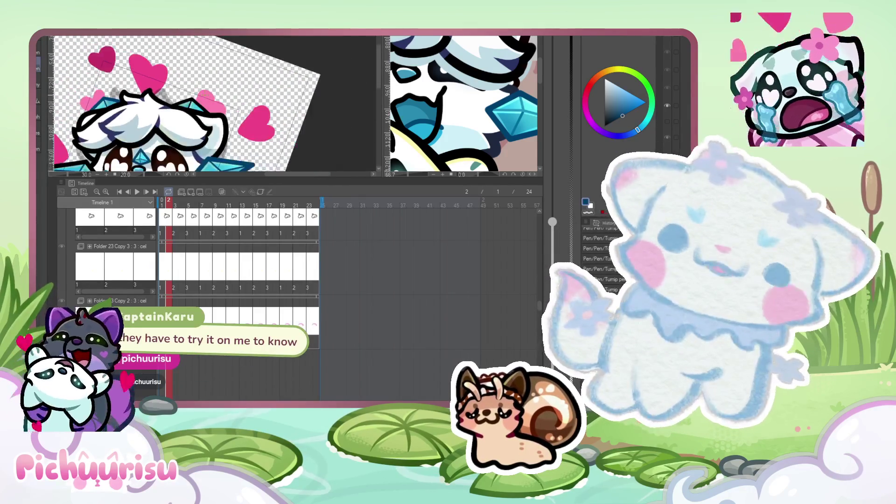
Zoom into the gem and paint blue over its black outline band.
{"action": "scroll", "coordinate": [223, 100], "scroll_direction": "up", "scroll_amount": 5}
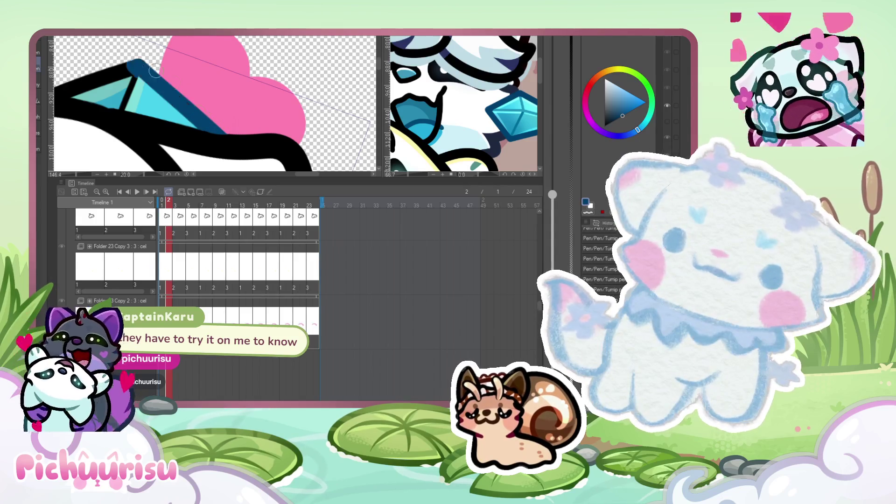
{"action": "scroll", "coordinate": [169, 71], "scroll_direction": "down", "scroll_amount": 2}
{"action": "scroll", "coordinate": [140, 69], "scroll_direction": "up", "scroll_amount": 3}
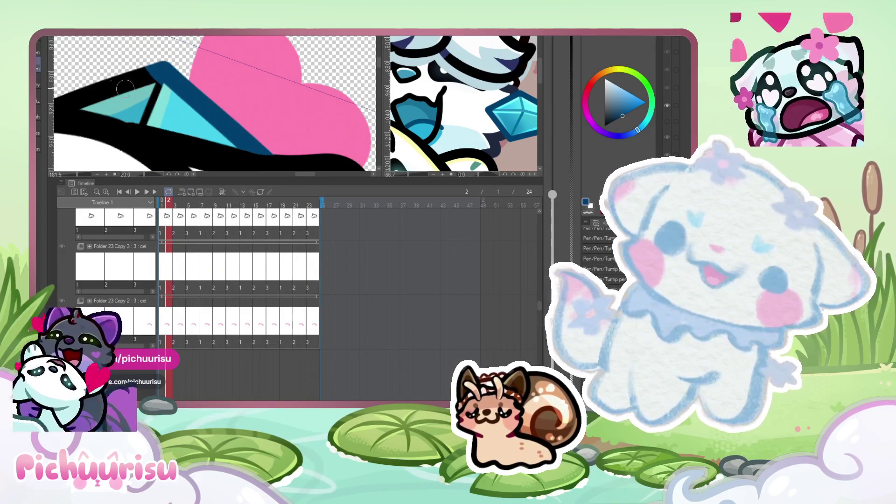
{"action": "scroll", "coordinate": [136, 110], "scroll_direction": "up", "scroll_amount": 2}
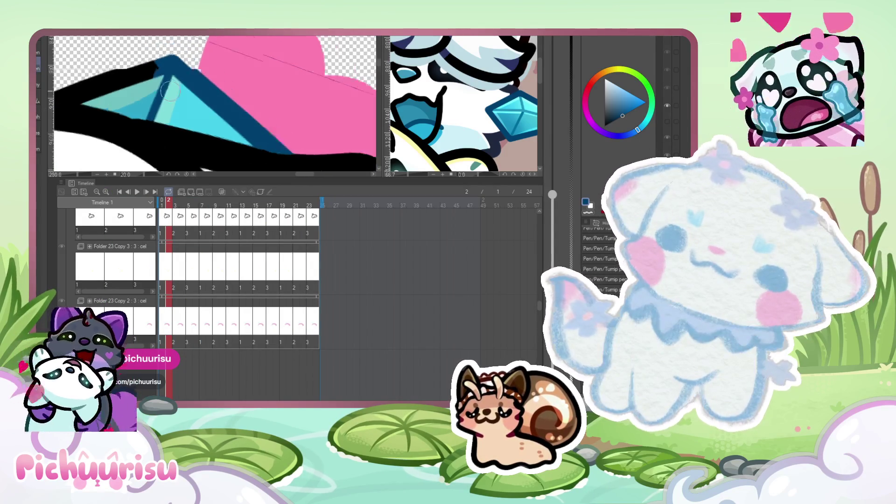
{"action": "scroll", "coordinate": [151, 113], "scroll_direction": "down", "scroll_amount": 1}
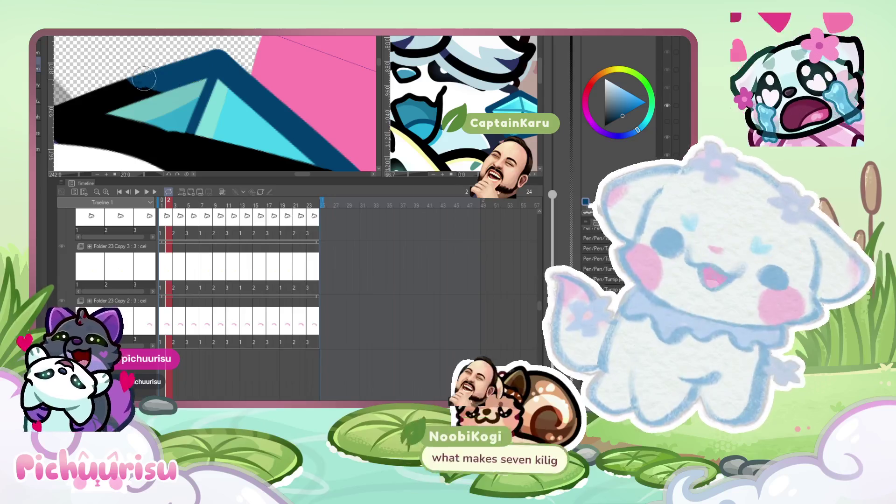
{"action": "scroll", "coordinate": [157, 82], "scroll_direction": "down", "scroll_amount": 2}
{"action": "scroll", "coordinate": [110, 103], "scroll_direction": "up", "scroll_amount": 3}
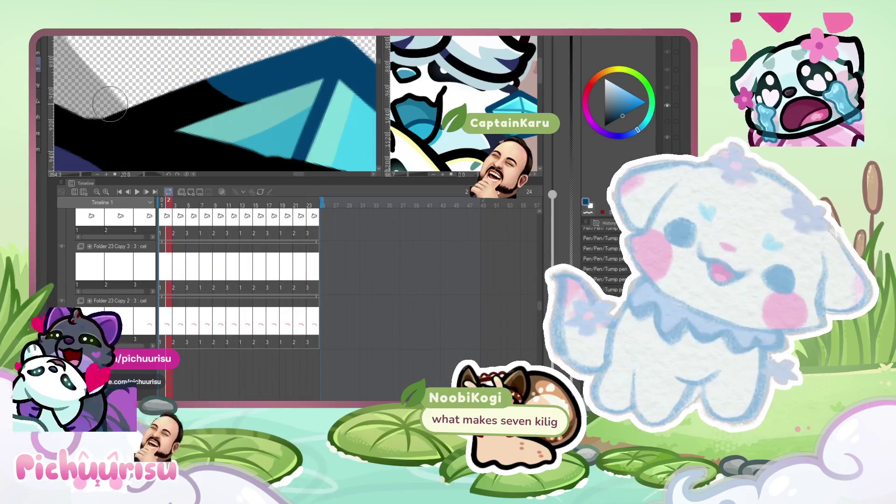
{"action": "left_click_drag", "start_coordinate": [101, 103], "coordinate": [120, 104]}
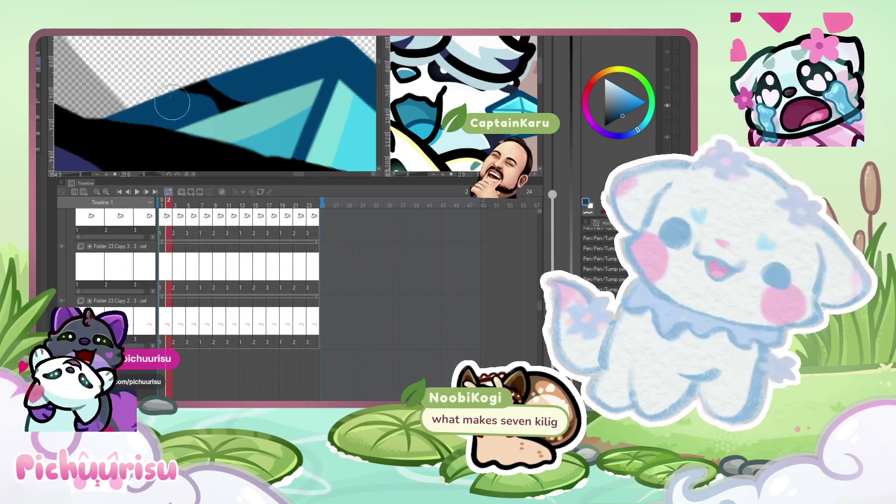
Eyedrop the black outline colour and zoom back out to the whole emote.
{"action": "scroll", "coordinate": [220, 94], "scroll_direction": "down", "scroll_amount": 5}
{"action": "scroll", "coordinate": [228, 103], "scroll_direction": "up", "scroll_amount": 2}
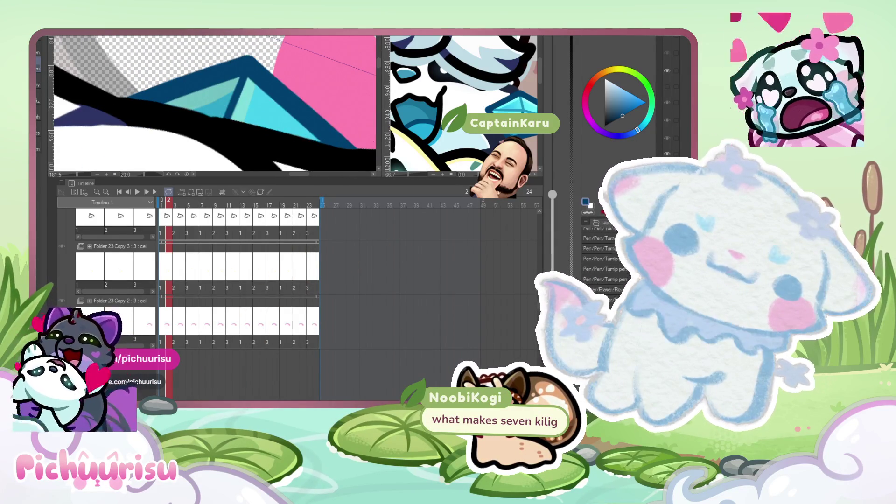
{"action": "scroll", "coordinate": [258, 138], "scroll_direction": "up", "scroll_amount": 2}
{"action": "left_click", "coordinate": [176, 113], "text": "alt"}
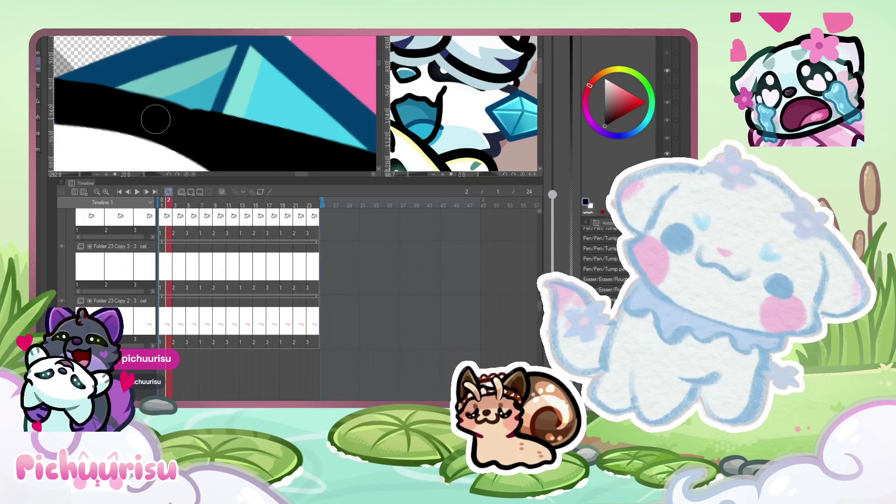
{"action": "scroll", "coordinate": [223, 134], "scroll_direction": "down", "scroll_amount": 3}
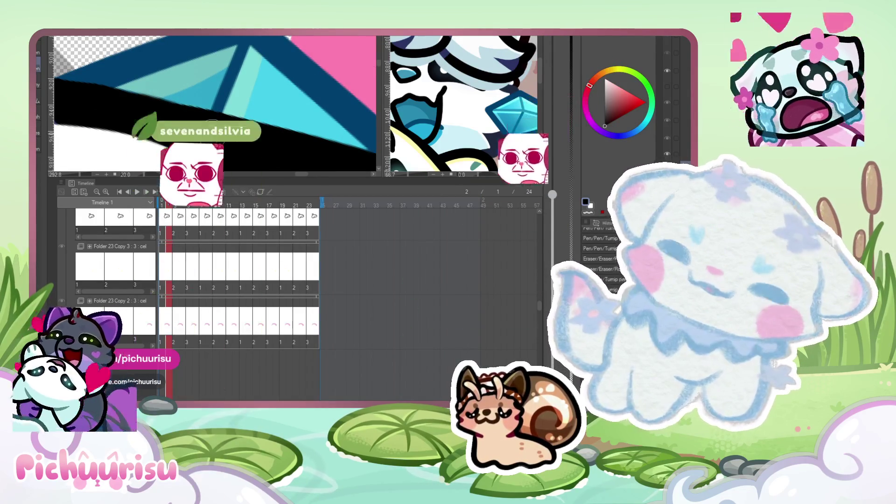
{"action": "scroll", "coordinate": [215, 105], "scroll_direction": "down", "scroll_amount": 5}
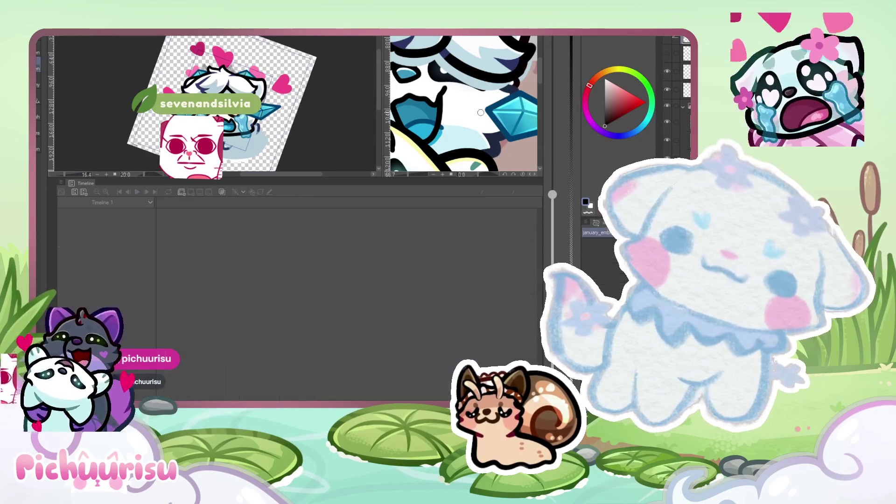
Sample the gem's blue, its dark navy edge and its lighter blue.
{"action": "left_click", "coordinate": [513, 105], "text": "alt"}
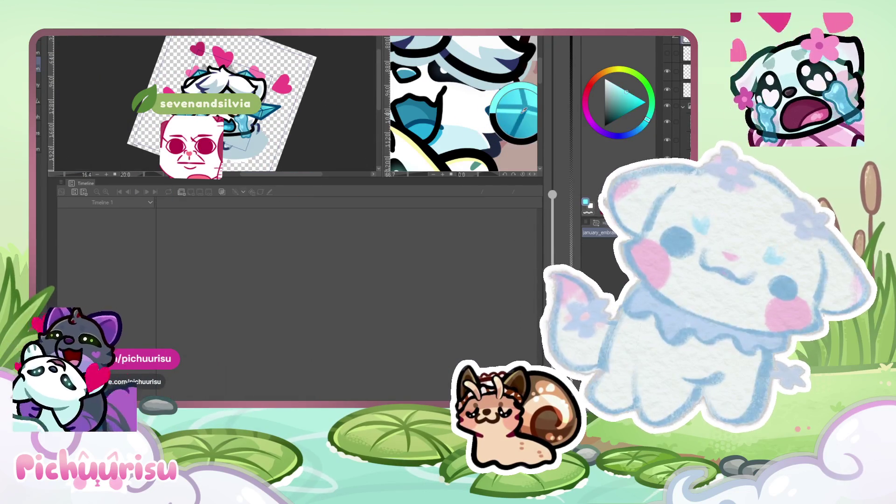
{"action": "scroll", "coordinate": [268, 122], "scroll_direction": "up", "scroll_amount": 5}
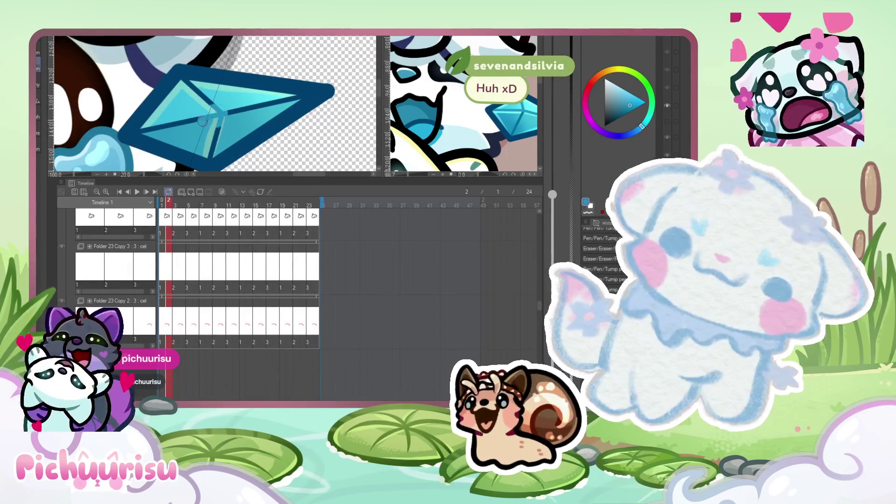
{"action": "scroll", "coordinate": [159, 125], "scroll_direction": "up", "scroll_amount": 2}
{"action": "scroll", "coordinate": [142, 130], "scroll_direction": "up", "scroll_amount": 1}
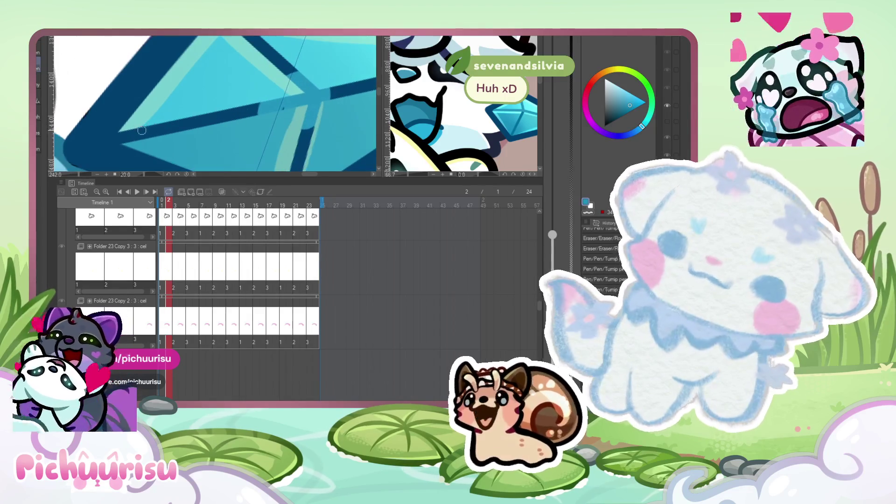
{"action": "left_click", "coordinate": [74, 160], "text": "alt"}
{"action": "left_click", "coordinate": [132, 134], "text": "alt"}
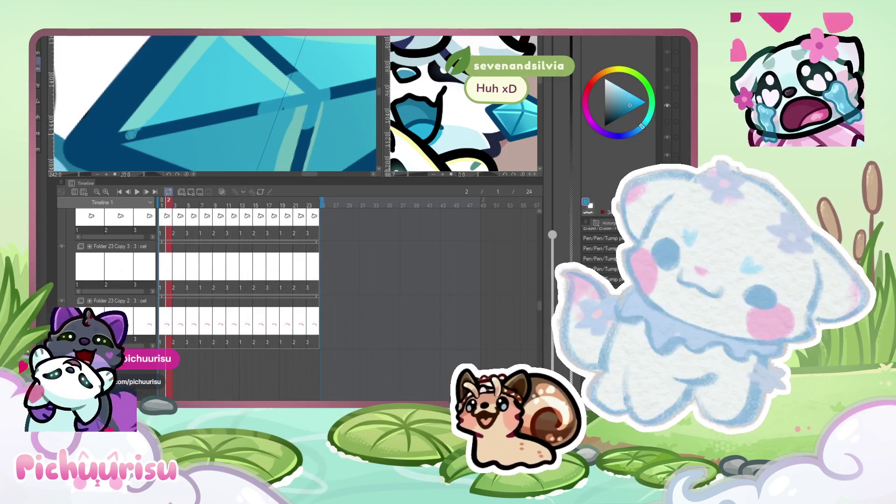
{"action": "scroll", "coordinate": [96, 132], "scroll_direction": "down", "scroll_amount": 1}
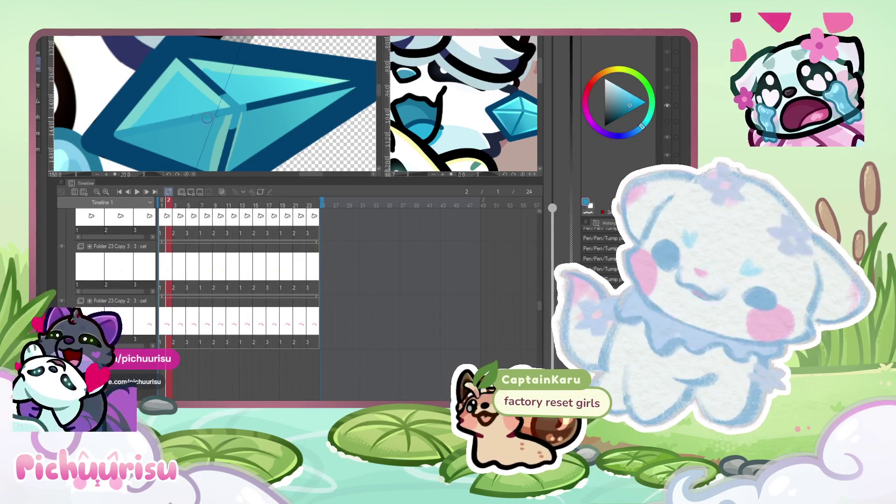
On the other open canvas, add a light cyan highlight along the gem's dark edge, undoing a stray stroke.
{"action": "left_click", "coordinate": [230, 117]}
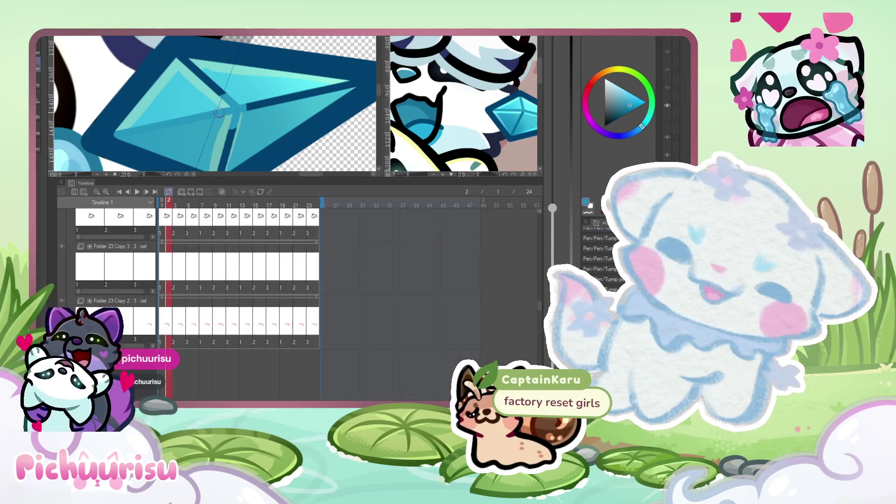
{"action": "scroll", "coordinate": [233, 131], "scroll_direction": "up", "scroll_amount": 2}
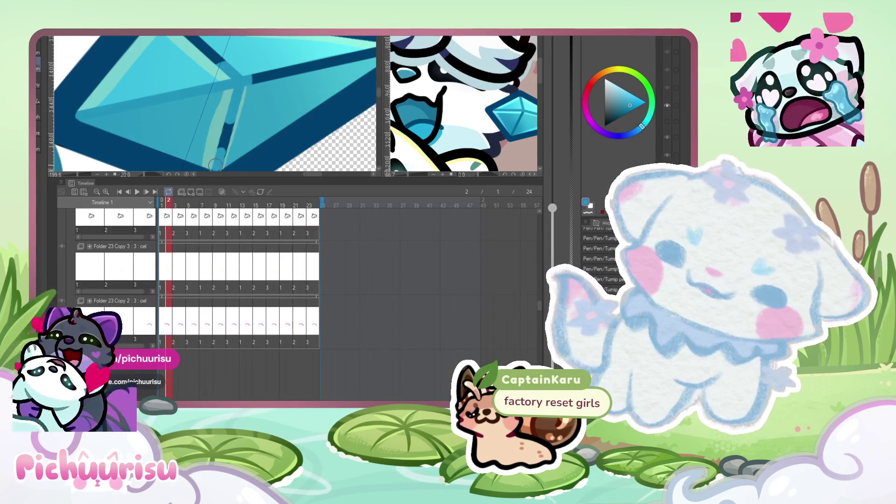
{"action": "scroll", "coordinate": [196, 122], "scroll_direction": "up", "scroll_amount": 2}
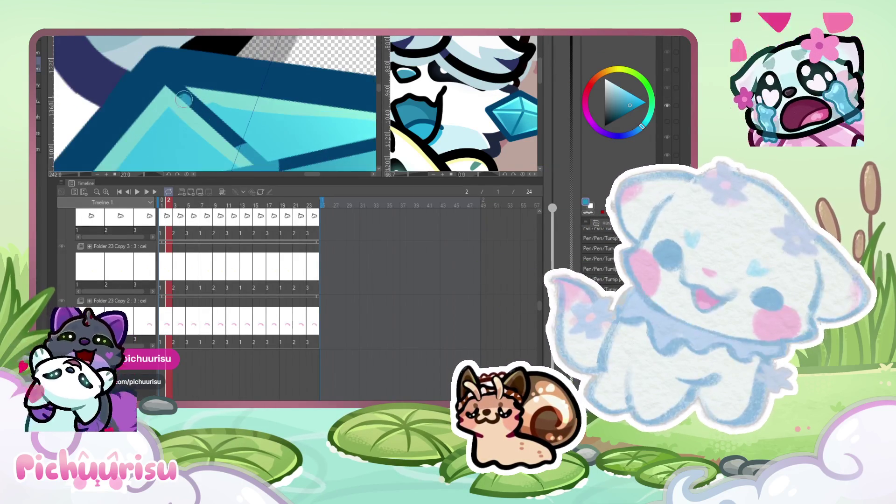
{"action": "left_click_drag", "start_coordinate": [177, 93], "coordinate": [172, 90]}
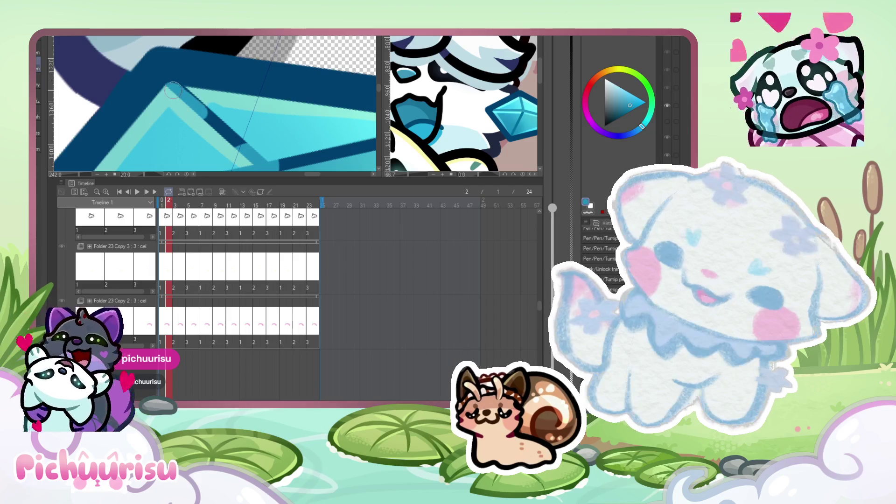
{"action": "scroll", "coordinate": [234, 126], "scroll_direction": "down", "scroll_amount": 4}
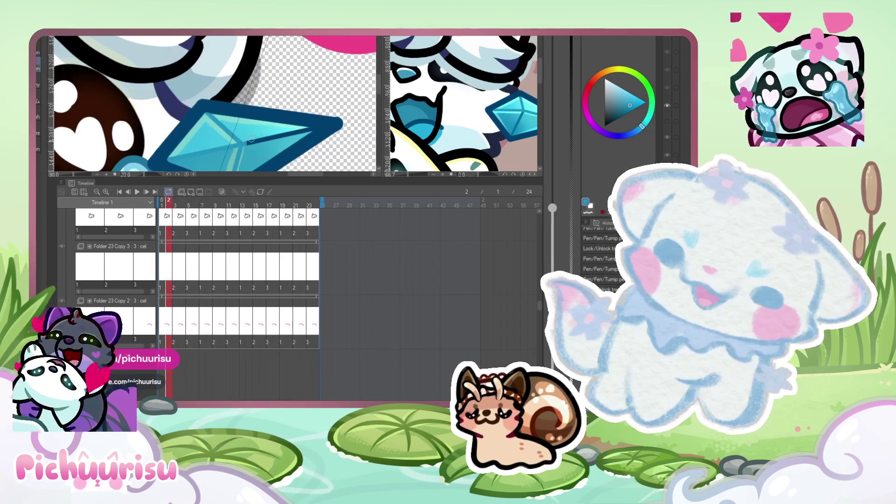
{"action": "scroll", "coordinate": [274, 136], "scroll_direction": "down", "scroll_amount": 5}
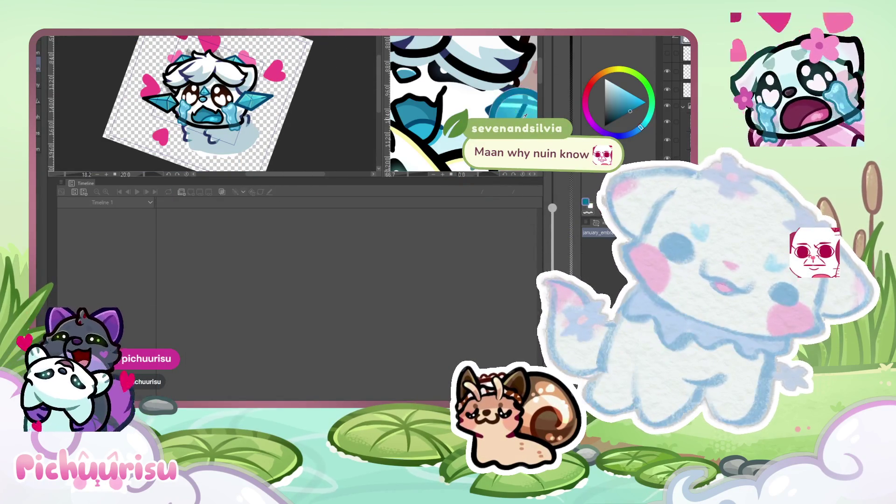
{"action": "left_click_drag", "start_coordinate": [523, 115], "coordinate": [520, 115]}
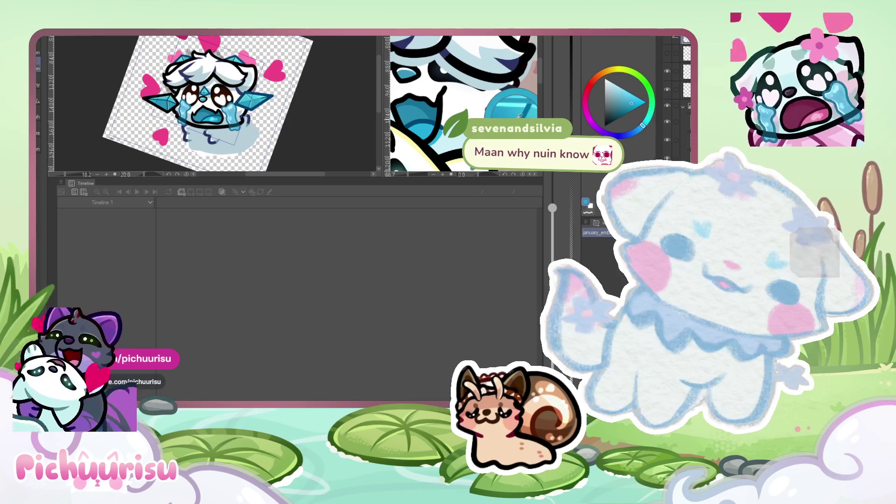
{"action": "key", "text": "ctrl+z"}
Darken the gem's lower facet line.
{"action": "scroll", "coordinate": [219, 113], "scroll_direction": "up", "scroll_amount": 4}
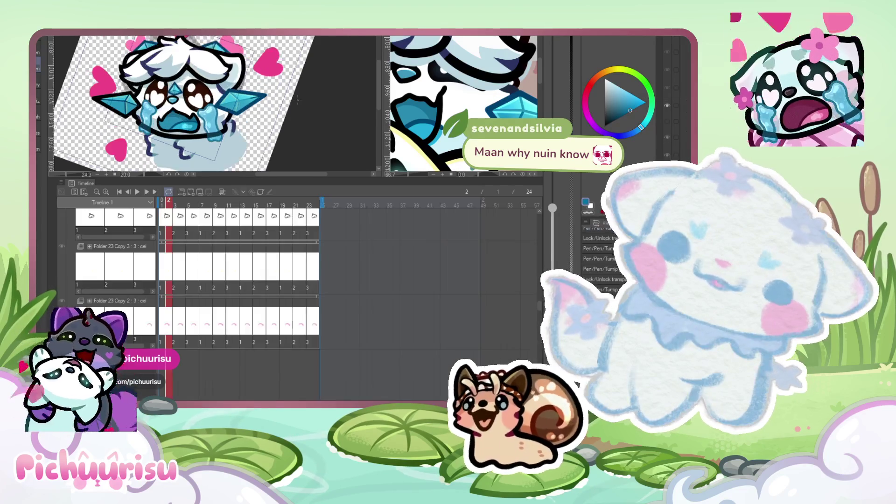
{"action": "scroll", "coordinate": [220, 114], "scroll_direction": "up", "scroll_amount": 3}
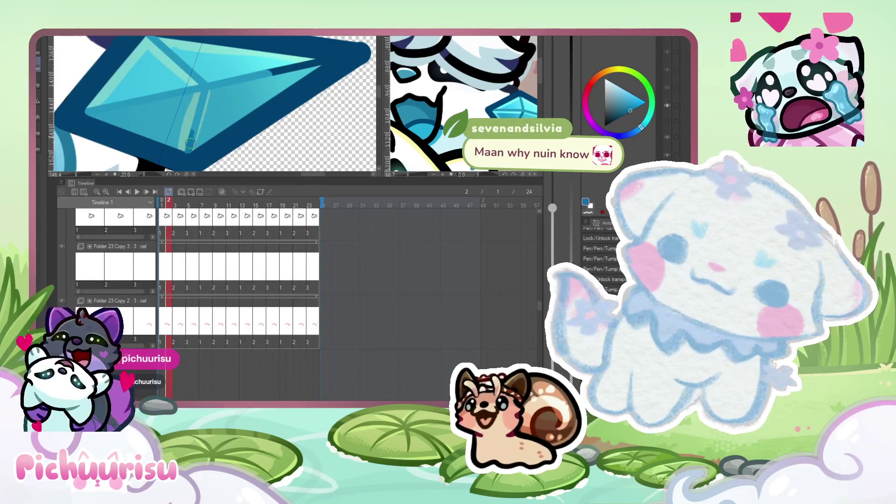
{"action": "scroll", "coordinate": [204, 110], "scroll_direction": "down", "scroll_amount": 2}
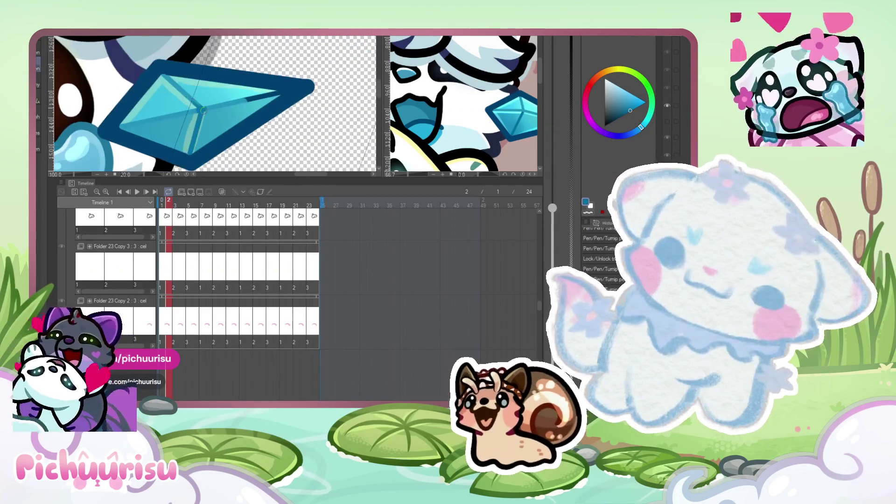
{"action": "scroll", "coordinate": [184, 91], "scroll_direction": "up", "scroll_amount": 2}
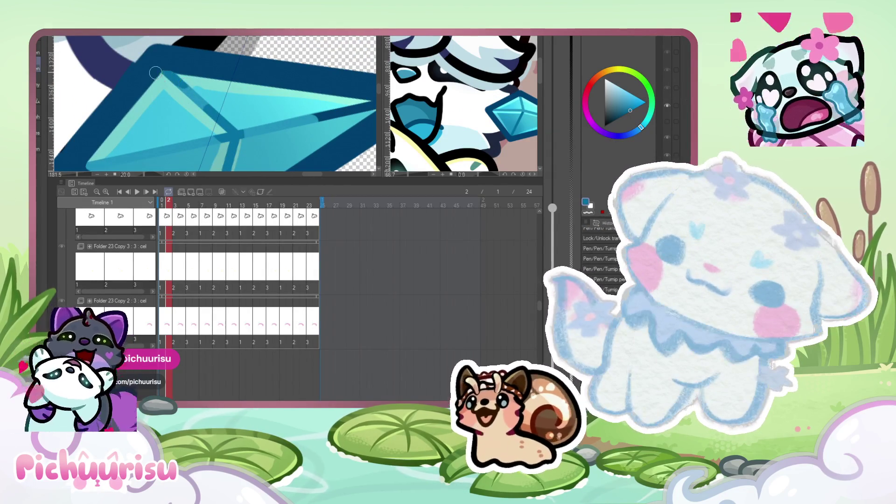
{"action": "scroll", "coordinate": [113, 154], "scroll_direction": "up", "scroll_amount": 1}
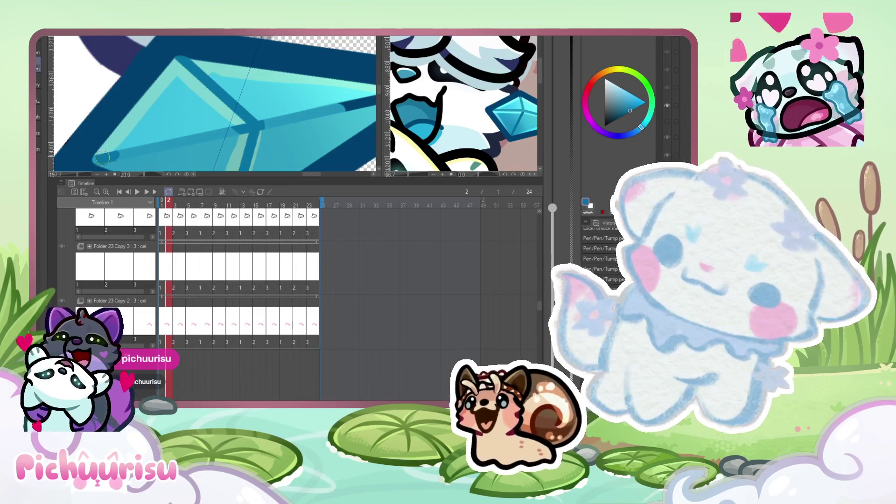
{"action": "left_click_drag", "start_coordinate": [97, 158], "coordinate": [262, 123]}
Sample the black outline and a muted fur blue, then paint navy shading up to the outline.
{"action": "scroll", "coordinate": [167, 120], "scroll_direction": "down", "scroll_amount": 3}
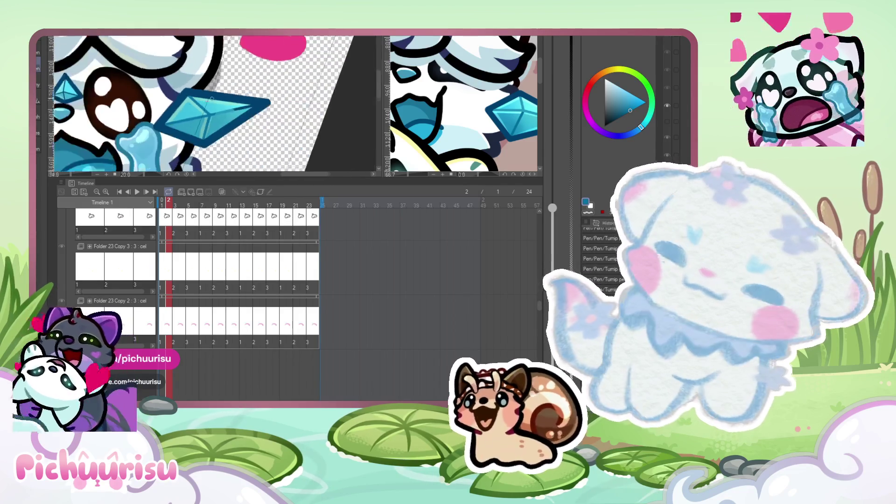
{"action": "scroll", "coordinate": [168, 120], "scroll_direction": "up", "scroll_amount": 2}
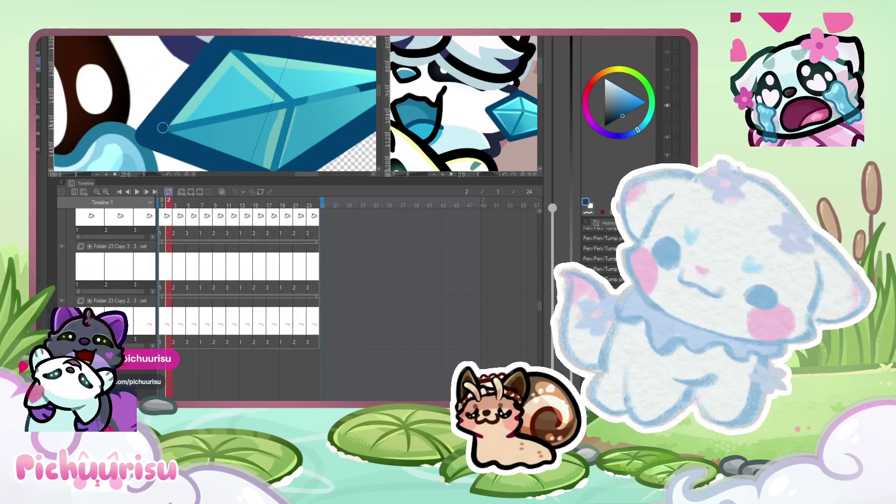
{"action": "scroll", "coordinate": [163, 127], "scroll_direction": "down", "scroll_amount": 5}
{"action": "scroll", "coordinate": [150, 129], "scroll_direction": "up", "scroll_amount": 3}
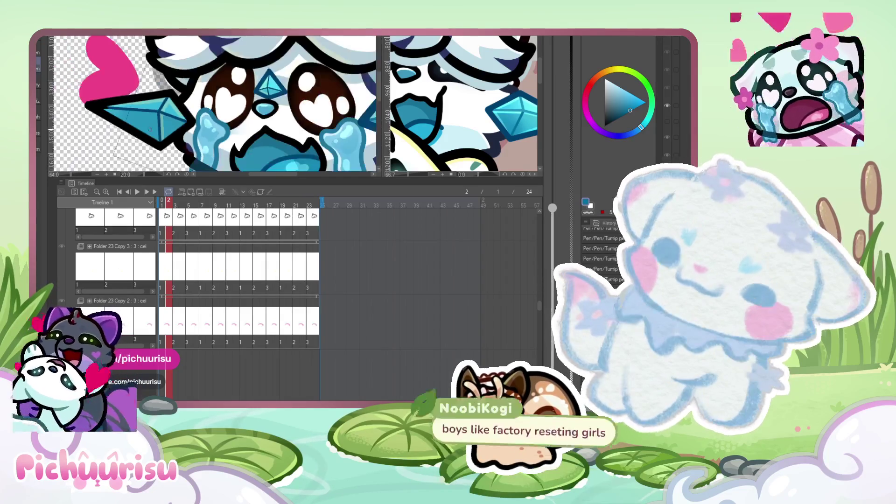
{"action": "scroll", "coordinate": [150, 129], "scroll_direction": "down", "scroll_amount": 2}
{"action": "scroll", "coordinate": [224, 121], "scroll_direction": "up", "scroll_amount": 7}
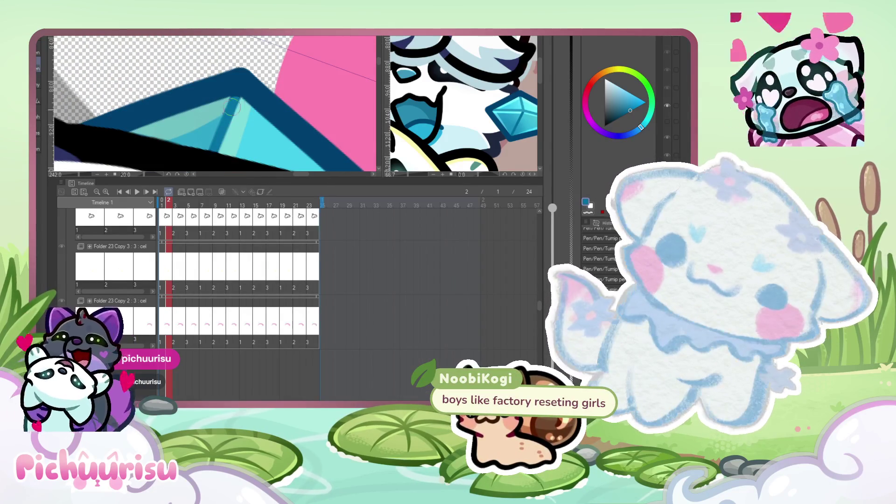
{"action": "scroll", "coordinate": [232, 106], "scroll_direction": "down", "scroll_amount": 5}
{"action": "scroll", "coordinate": [188, 96], "scroll_direction": "up", "scroll_amount": 4}
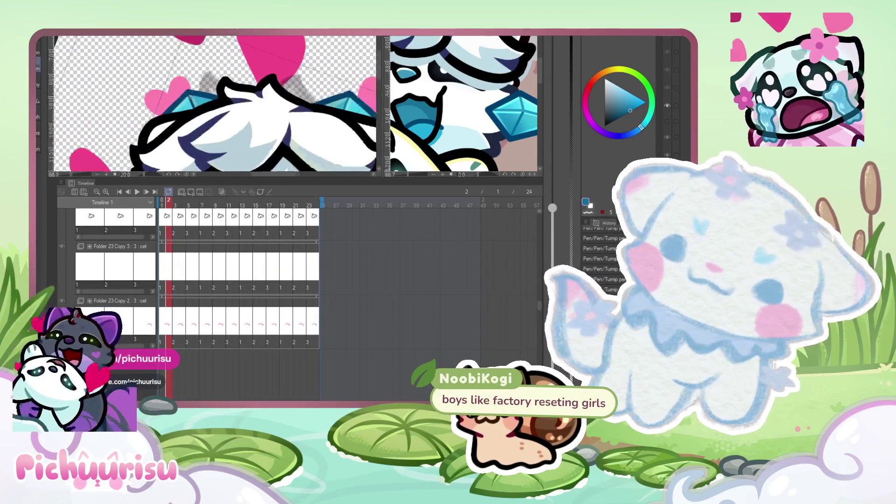
{"action": "scroll", "coordinate": [188, 96], "scroll_direction": "up", "scroll_amount": 2}
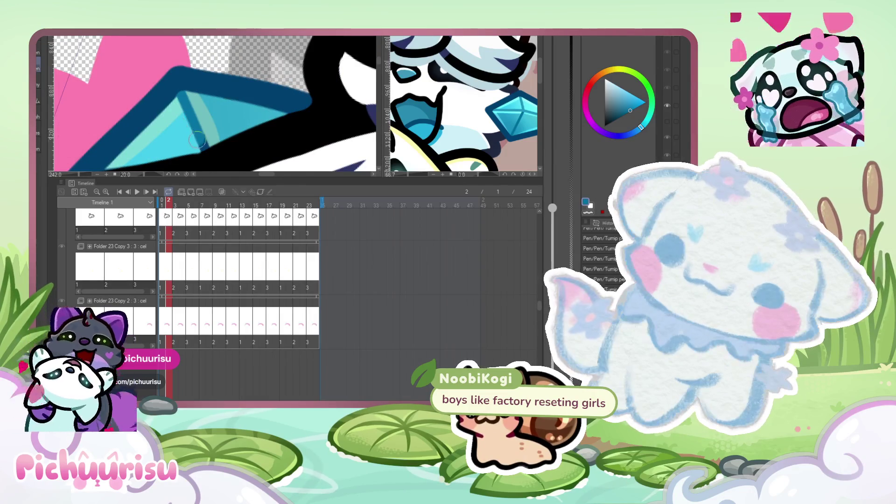
{"action": "scroll", "coordinate": [199, 143], "scroll_direction": "down", "scroll_amount": 8}
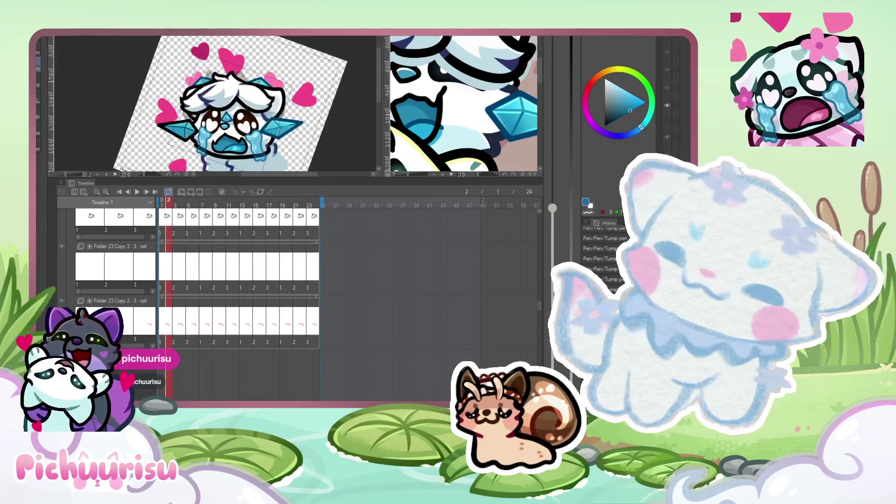
{"action": "scroll", "coordinate": [271, 132], "scroll_direction": "up", "scroll_amount": 2}
{"action": "scroll", "coordinate": [215, 89], "scroll_direction": "down", "scroll_amount": 2}
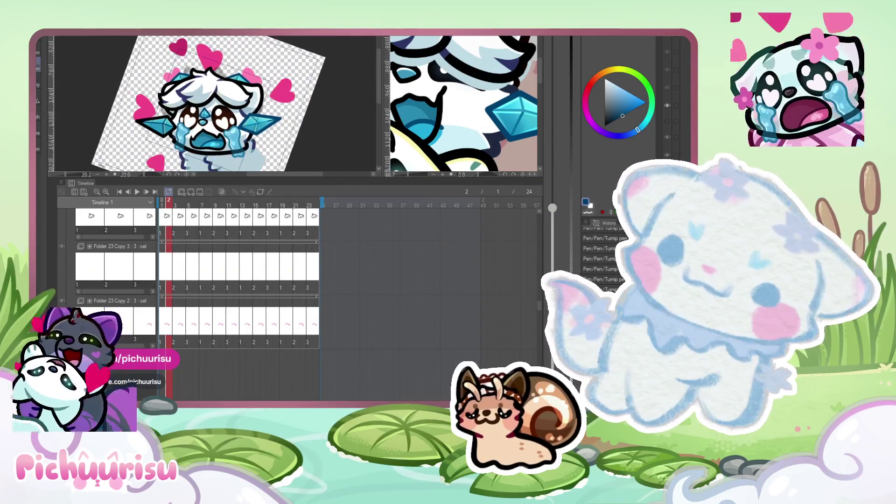
{"action": "scroll", "coordinate": [215, 88], "scroll_direction": "up", "scroll_amount": 3}
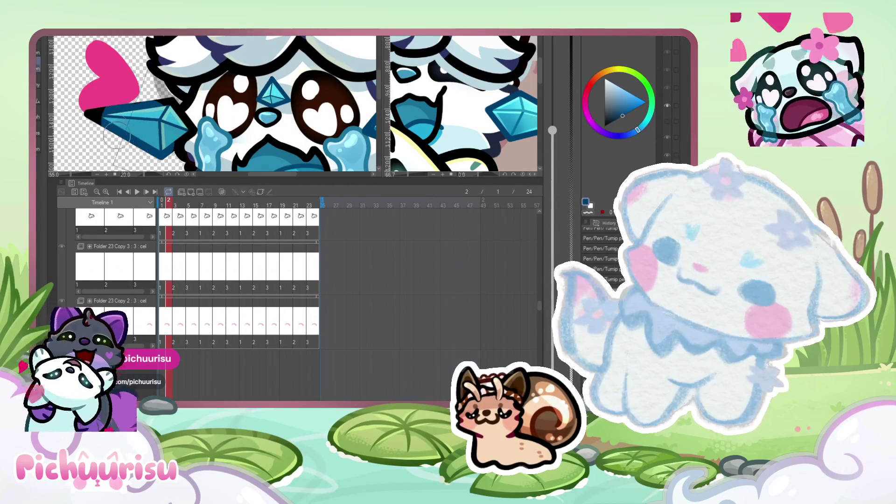
{"action": "scroll", "coordinate": [178, 124], "scroll_direction": "up", "scroll_amount": 2}
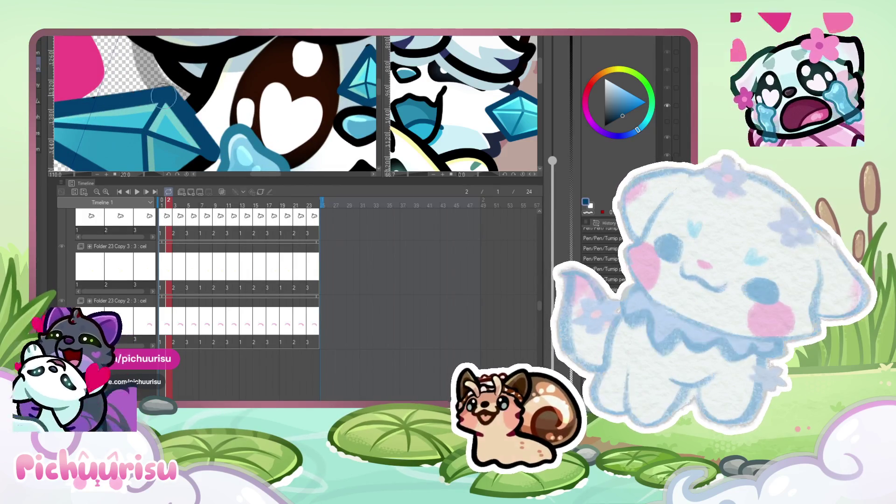
{"action": "scroll", "coordinate": [201, 96], "scroll_direction": "up", "scroll_amount": 1}
{"action": "left_click", "coordinate": [201, 95], "text": "alt"}
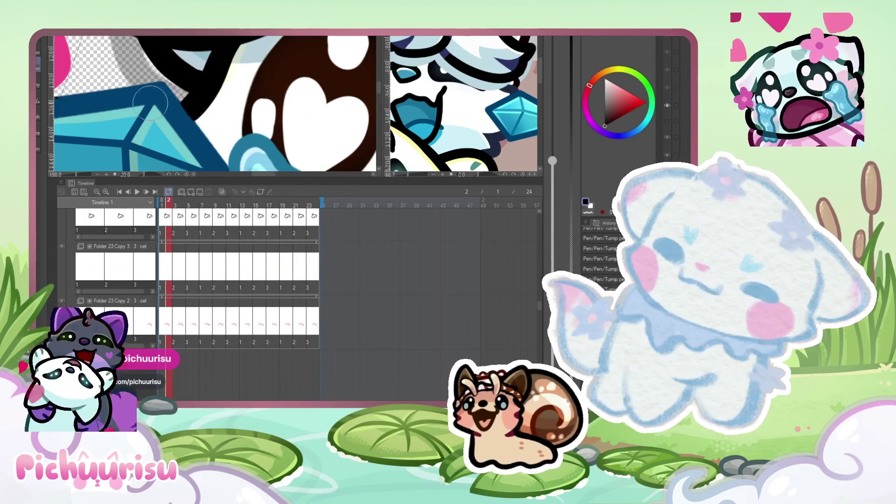
{"action": "scroll", "coordinate": [120, 88], "scroll_direction": "down", "scroll_amount": 5}
{"action": "left_click", "coordinate": [123, 93], "text": "alt"}
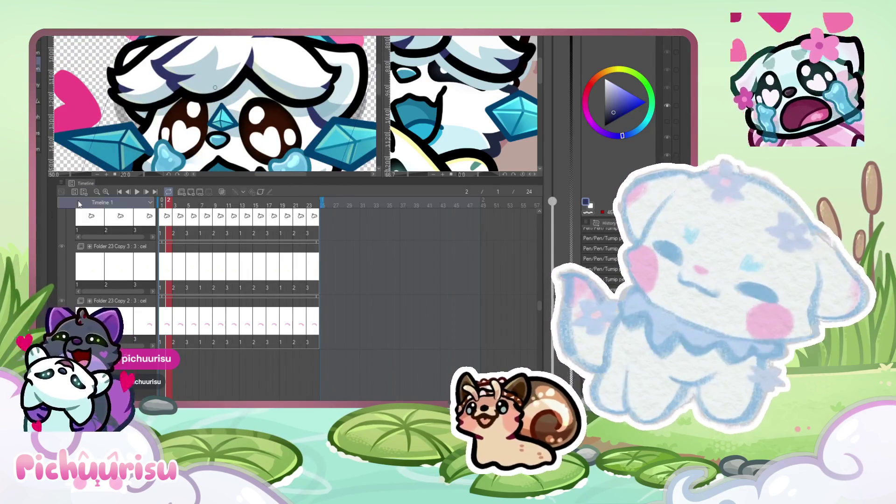
{"action": "scroll", "coordinate": [133, 107], "scroll_direction": "up", "scroll_amount": 3}
{"action": "scroll", "coordinate": [133, 107], "scroll_direction": "up", "scroll_amount": 2}
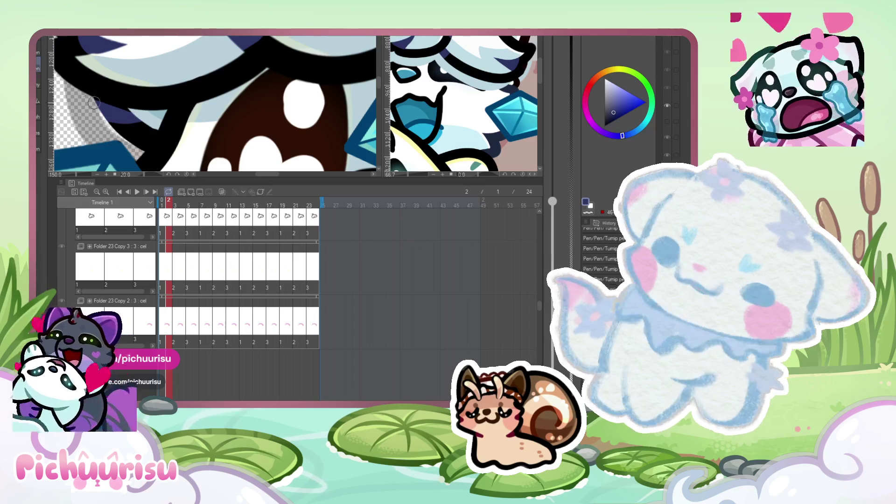
{"action": "left_click_drag", "start_coordinate": [117, 127], "coordinate": [151, 128]}
Eyedrop a lighter blue from the drawing and a blue from the crystal ear.
{"action": "scroll", "coordinate": [153, 108], "scroll_direction": "down", "scroll_amount": 2}
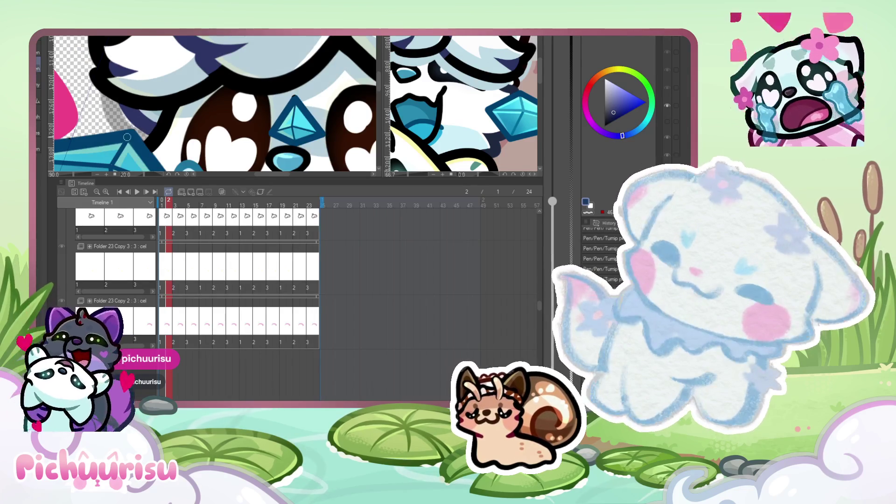
{"action": "left_click", "coordinate": [127, 137], "text": "alt"}
{"action": "scroll", "coordinate": [140, 131], "scroll_direction": "down", "scroll_amount": 2}
{"action": "scroll", "coordinate": [173, 125], "scroll_direction": "up", "scroll_amount": 4}
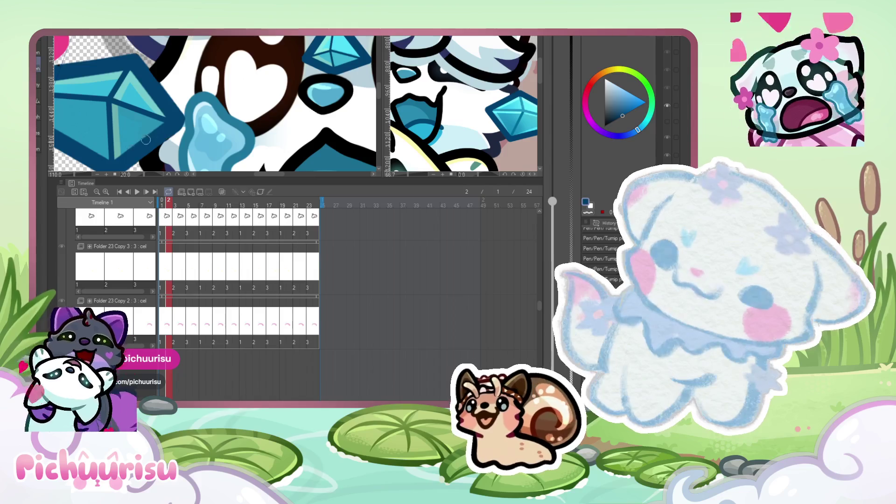
{"action": "scroll", "coordinate": [118, 106], "scroll_direction": "down", "scroll_amount": 3}
{"action": "left_click", "coordinate": [313, 102], "text": "alt"}
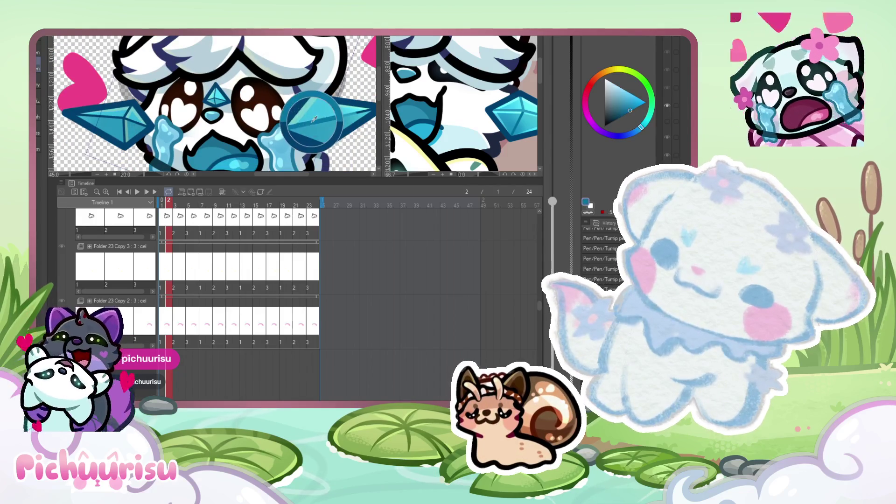
{"action": "scroll", "coordinate": [124, 111], "scroll_direction": "up", "scroll_amount": 2}
{"action": "scroll", "coordinate": [125, 111], "scroll_direction": "up", "scroll_amount": 2}
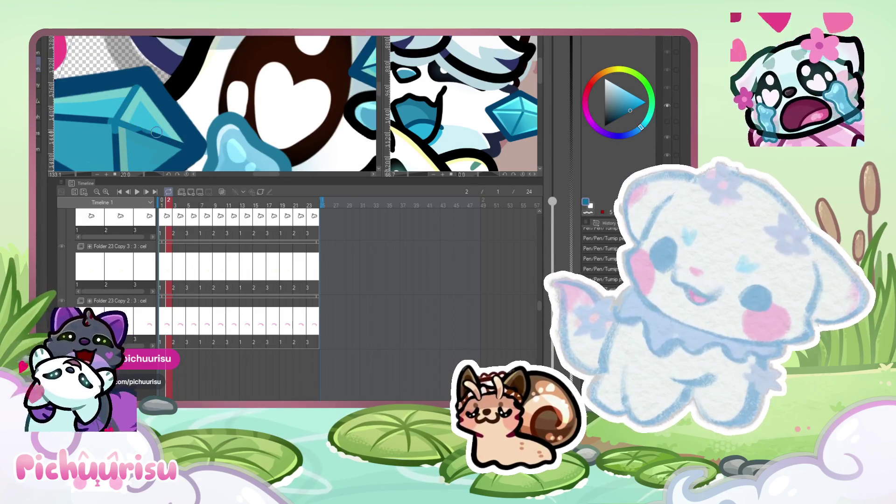
{"action": "scroll", "coordinate": [169, 138], "scroll_direction": "up", "scroll_amount": 1}
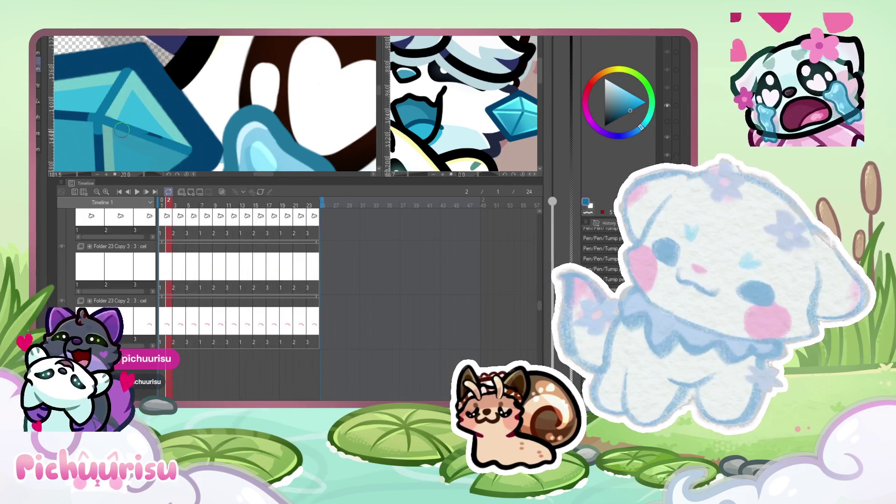
Eyedrop the eye's dark red-brown and a dark blue near the eye outline.
{"action": "scroll", "coordinate": [145, 125], "scroll_direction": "down", "scroll_amount": 2}
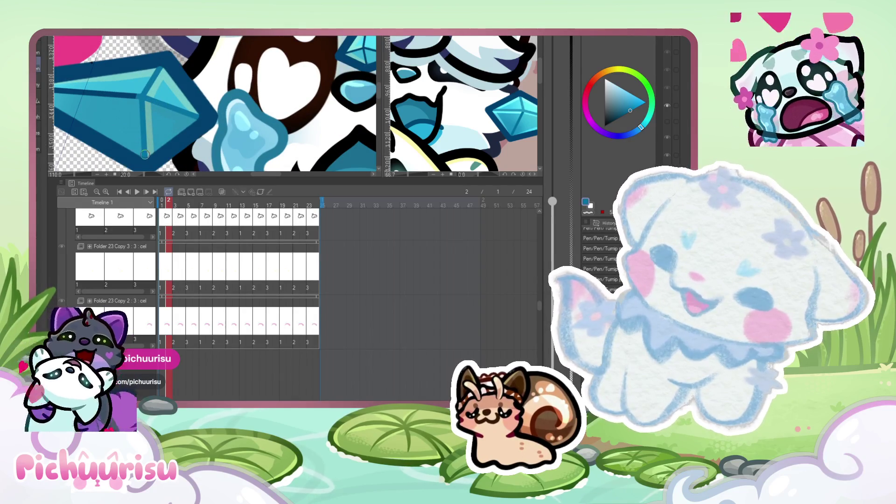
{"action": "scroll", "coordinate": [136, 97], "scroll_direction": "down", "scroll_amount": 1}
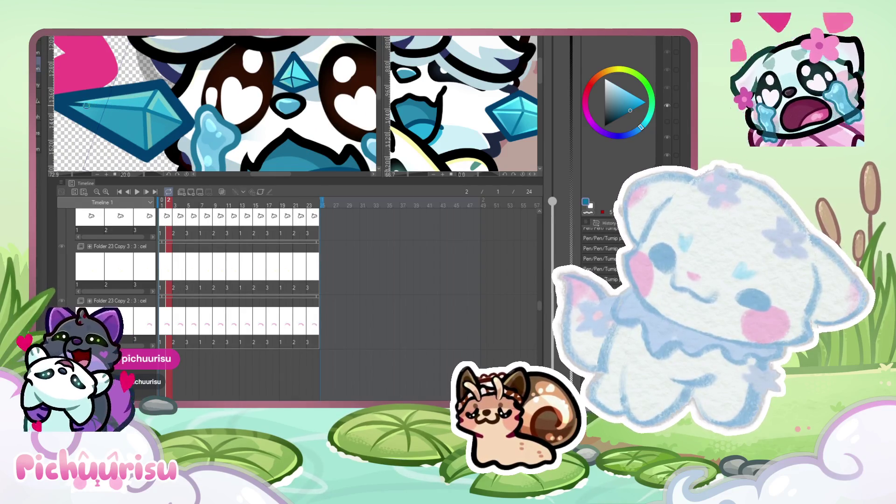
{"action": "scroll", "coordinate": [186, 105], "scroll_direction": "up", "scroll_amount": 1}
{"action": "left_click", "coordinate": [261, 128], "text": "alt"}
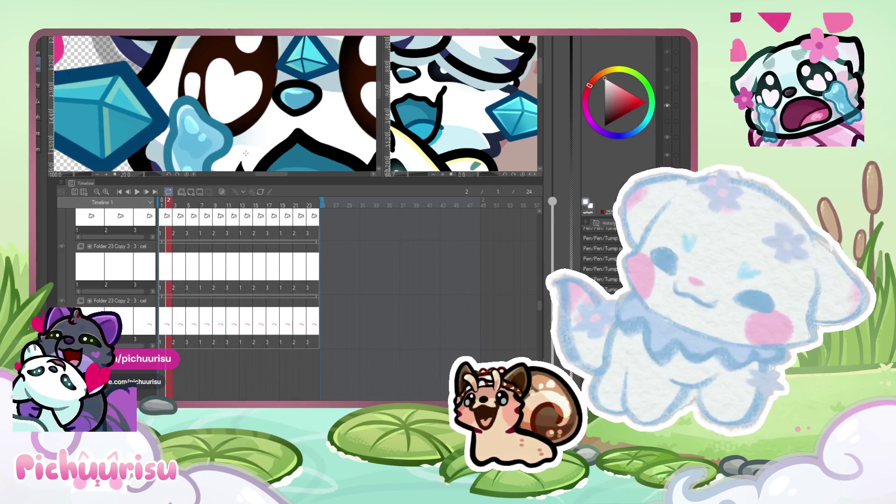
{"action": "scroll", "coordinate": [261, 99], "scroll_direction": "up", "scroll_amount": 1}
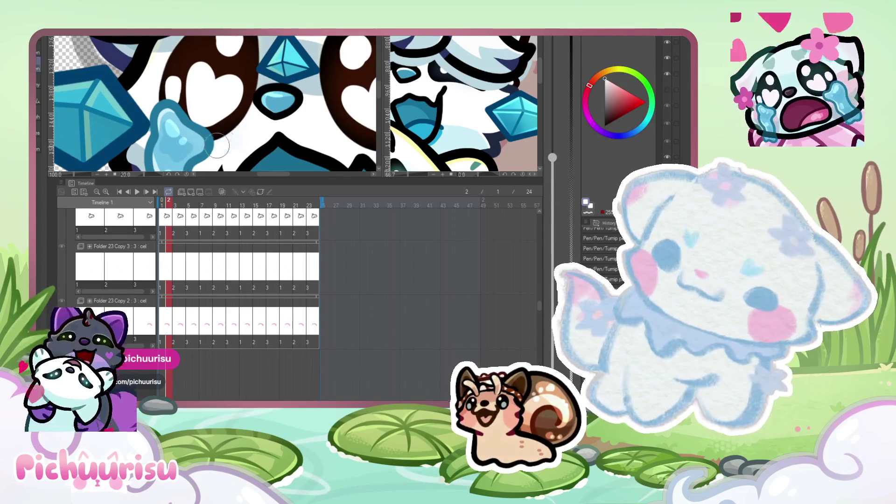
{"action": "scroll", "coordinate": [145, 75], "scroll_direction": "down", "scroll_amount": 3}
{"action": "scroll", "coordinate": [145, 65], "scroll_direction": "up", "scroll_amount": 4}
{"action": "left_click", "coordinate": [158, 101], "text": "alt"}
{"action": "scroll", "coordinate": [177, 76], "scroll_direction": "up", "scroll_amount": 1}
{"action": "scroll", "coordinate": [178, 75], "scroll_direction": "up", "scroll_amount": 2}
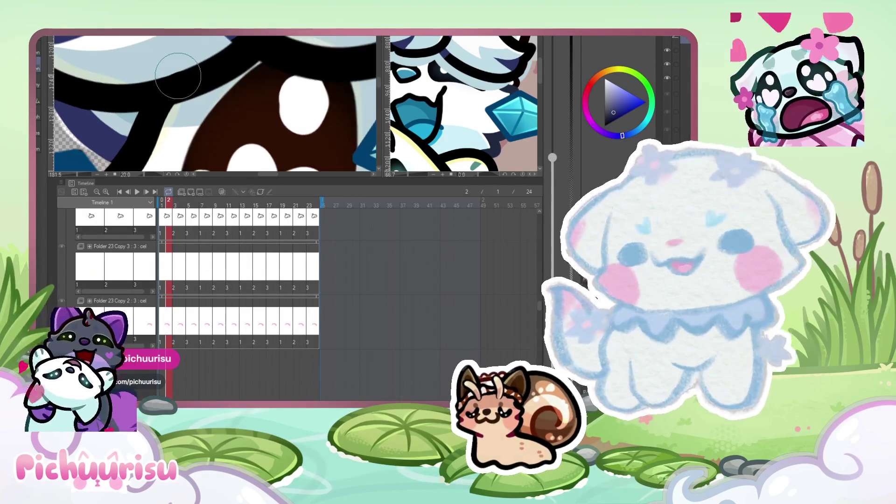
{"action": "scroll", "coordinate": [193, 116], "scroll_direction": "up", "scroll_amount": 2}
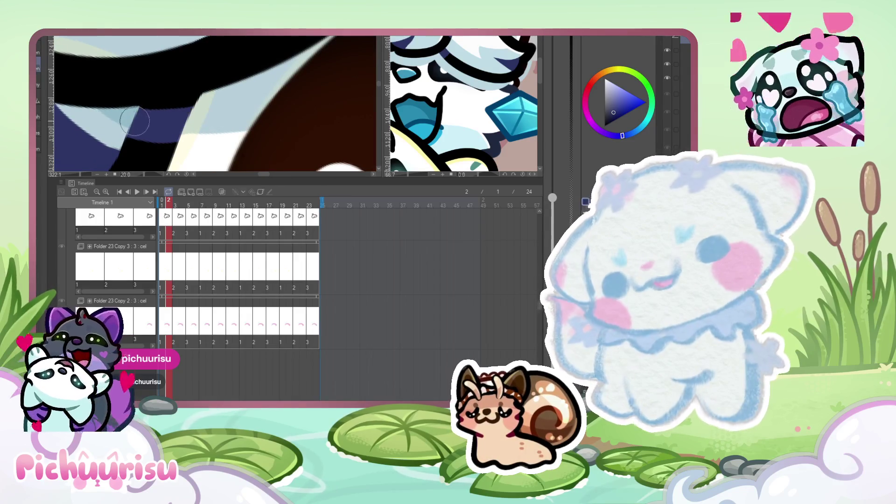
{"action": "scroll", "coordinate": [178, 125], "scroll_direction": "down", "scroll_amount": 7}
{"action": "scroll", "coordinate": [178, 125], "scroll_direction": "down", "scroll_amount": 5}
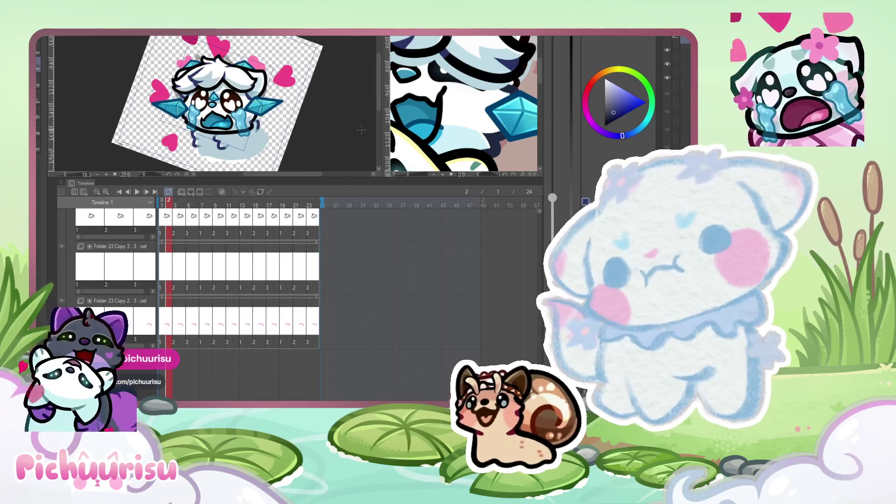
Play back the emote animation with Enter to preview it.
{"action": "scroll", "coordinate": [361, 129], "scroll_direction": "down", "scroll_amount": 2}
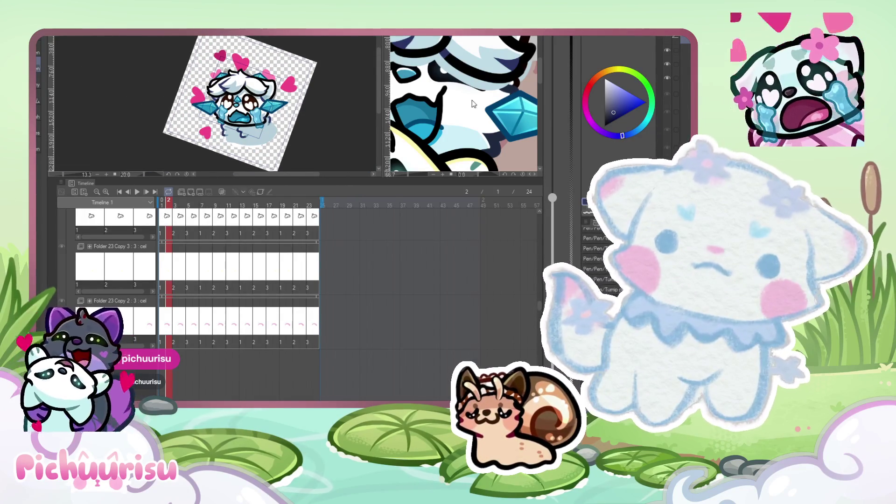
{"action": "scroll", "coordinate": [462, 103], "scroll_direction": "down", "scroll_amount": 4}
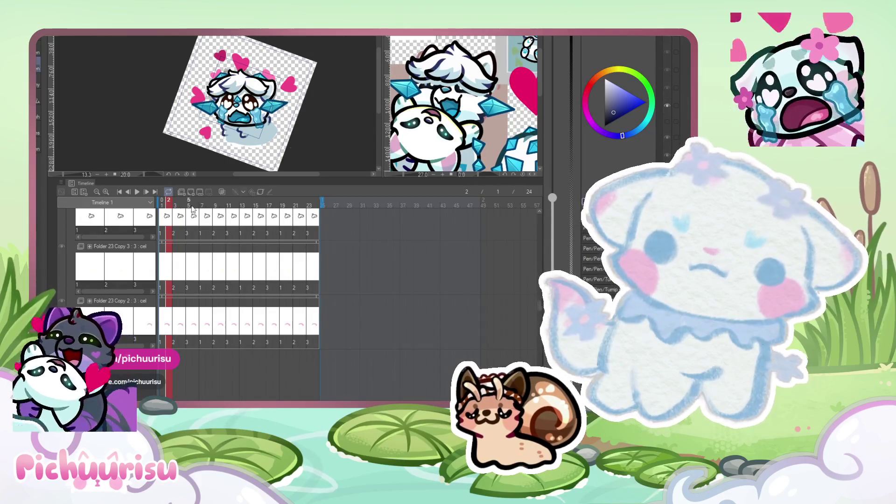
{"action": "key", "text": "Return"}
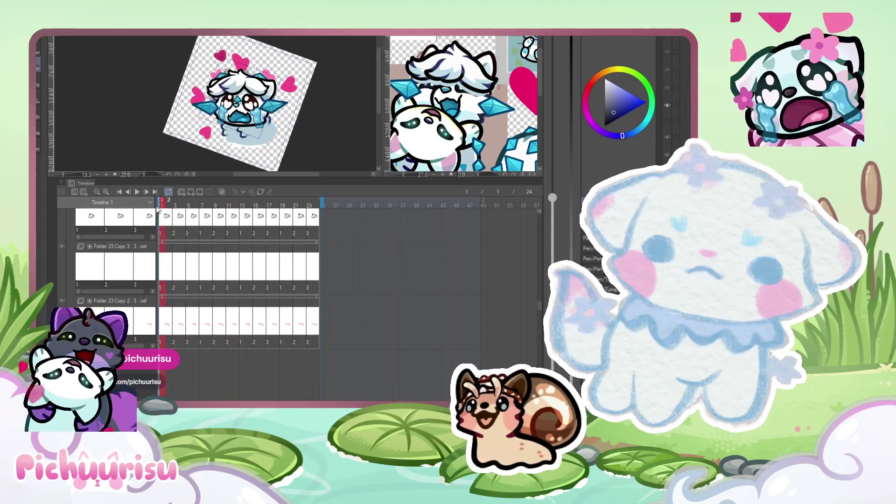
Collapse the face Copy 9 folder in the Timeline and select a different layer.
{"action": "scroll", "coordinate": [463, 295], "scroll_direction": "down", "scroll_amount": 2}
{"action": "scroll", "coordinate": [485, 299], "scroll_direction": "down", "scroll_amount": 10}
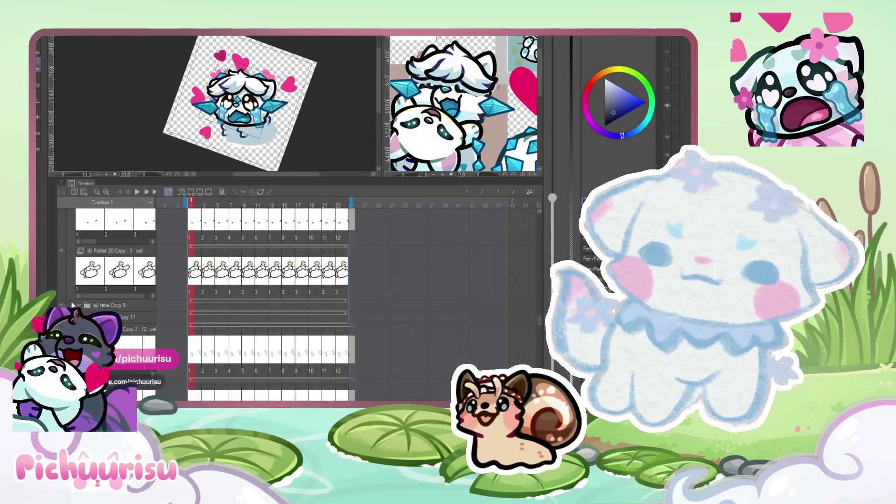
{"action": "left_click", "coordinate": [78, 306]}
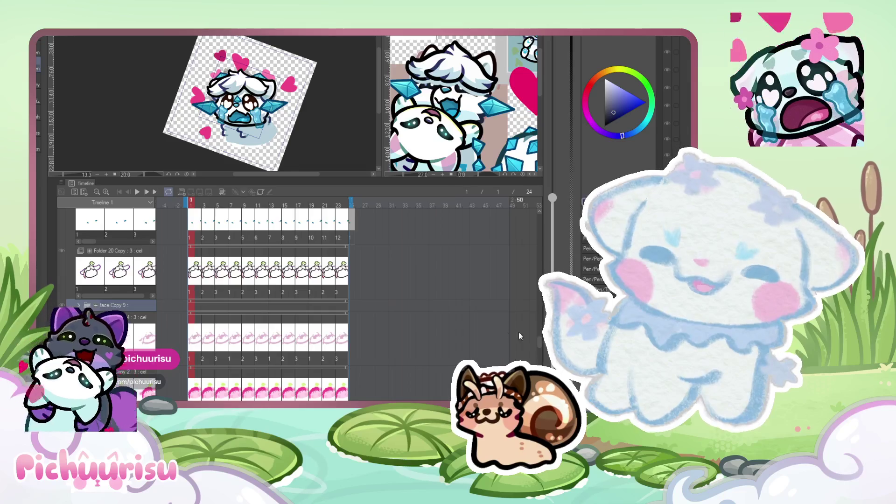
{"action": "left_click_drag", "start_coordinate": [539, 341], "coordinate": [537, 217]}
{"action": "left_click", "coordinate": [135, 329]}
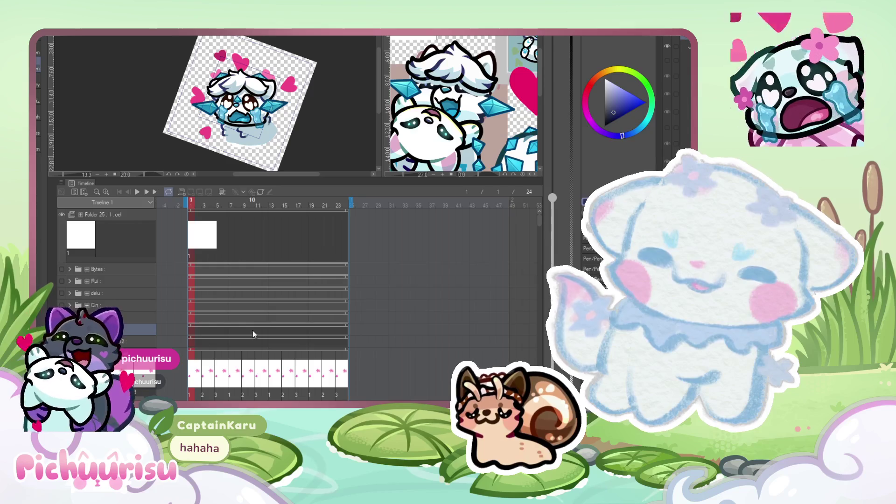
{"action": "scroll", "coordinate": [254, 333], "scroll_direction": "down", "scroll_amount": 1}
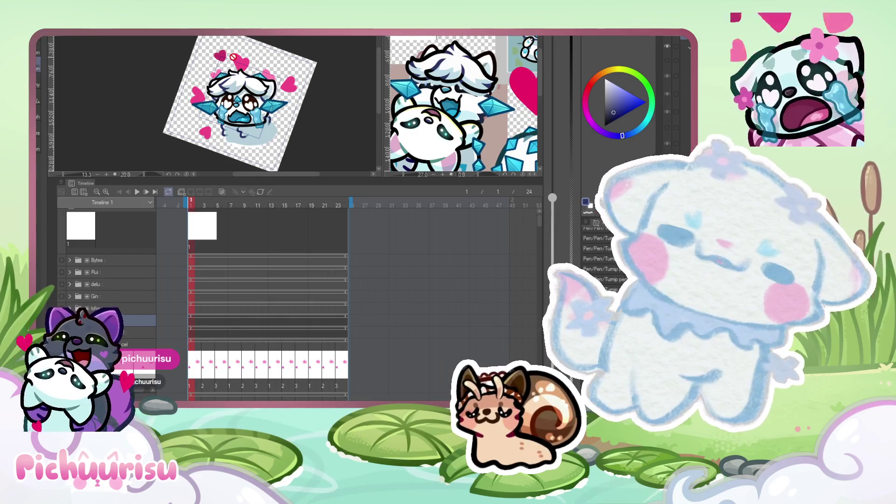
{"action": "scroll", "coordinate": [233, 57], "scroll_direction": "down", "scroll_amount": 1}
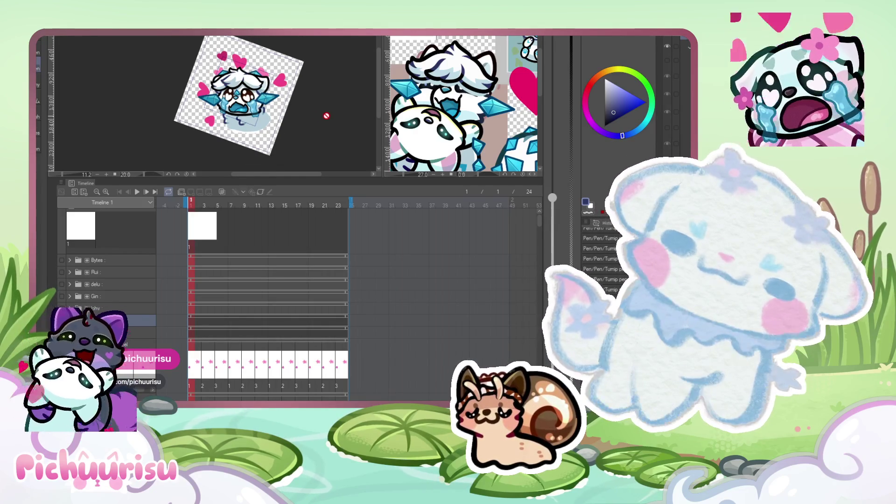
{"action": "scroll", "coordinate": [280, 105], "scroll_direction": "up", "scroll_amount": 3}
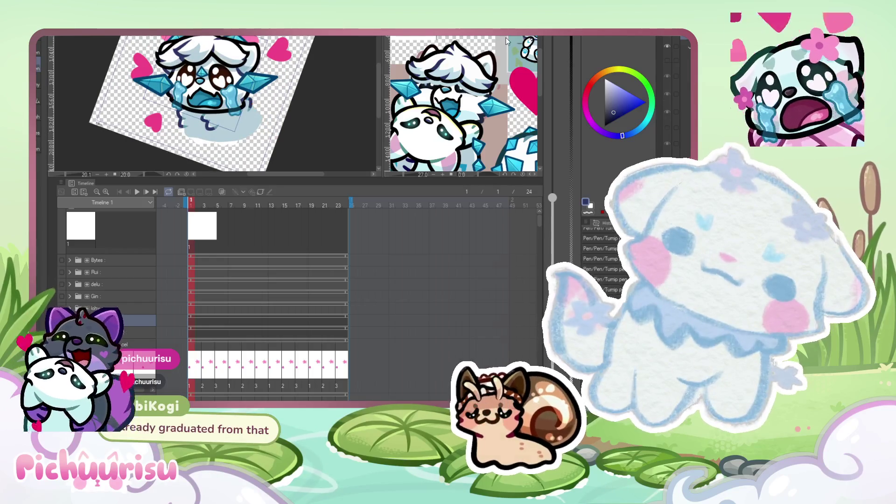
Switch to the other open canvas and select the two drawings there.
{"action": "left_click", "coordinate": [507, 41]}
{"action": "scroll", "coordinate": [462, 102], "scroll_direction": "up", "scroll_amount": 3}
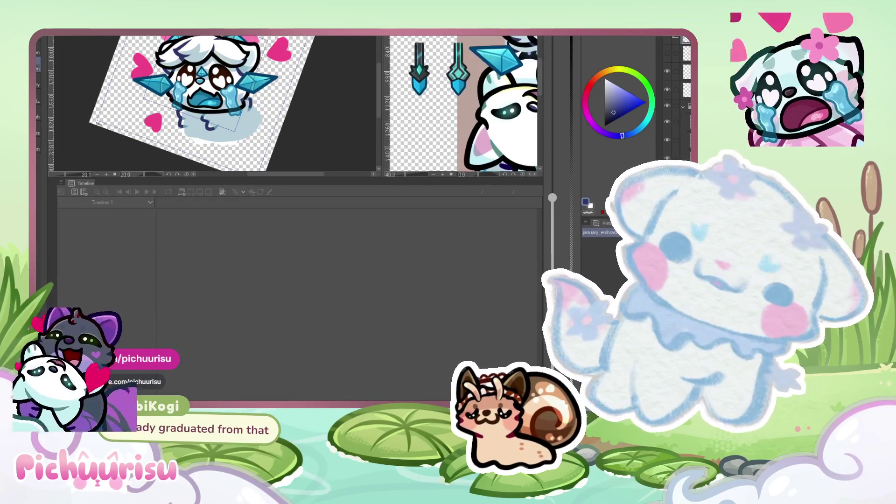
{"action": "scroll", "coordinate": [462, 103], "scroll_direction": "down", "scroll_amount": 1}
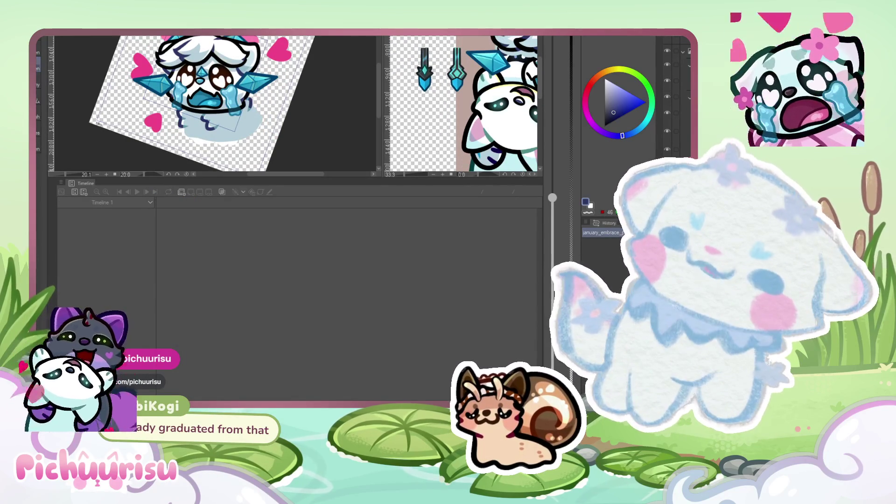
{"action": "left_click_drag", "start_coordinate": [434, 110], "coordinate": [404, 37]}
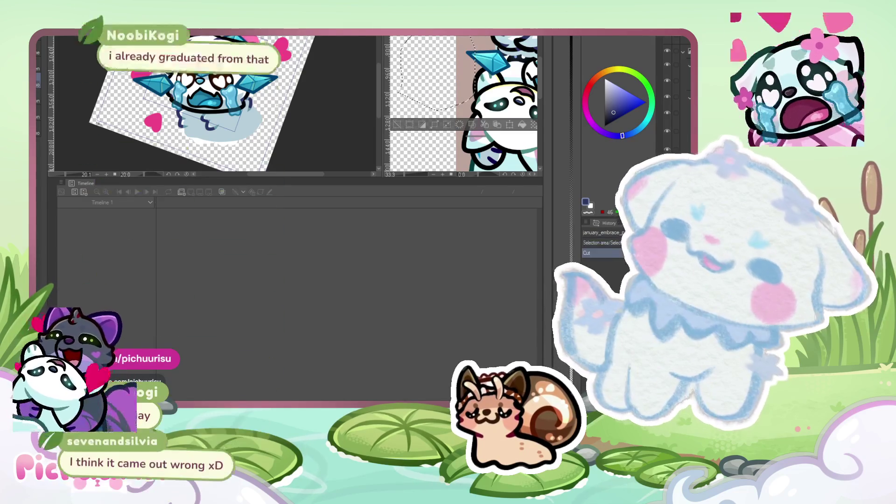
Make the crying-creature emote canvas active and select the Folder 2 animation track.
{"action": "left_click", "coordinate": [348, 112]}
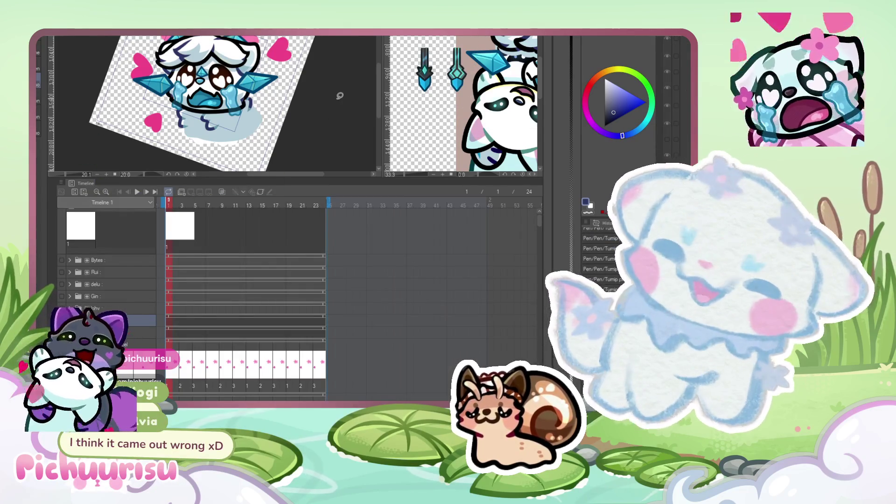
{"action": "scroll", "coordinate": [383, 256], "scroll_direction": "down", "scroll_amount": 3}
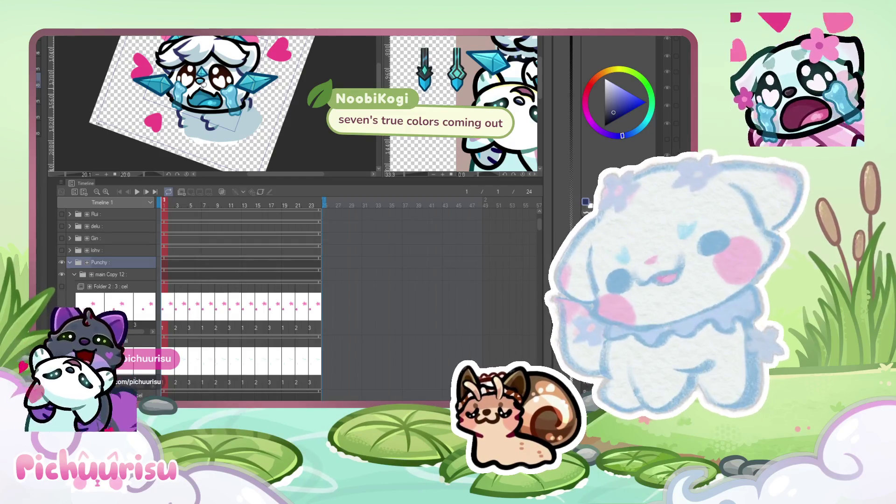
{"action": "scroll", "coordinate": [329, 141], "scroll_direction": "down", "scroll_amount": 2}
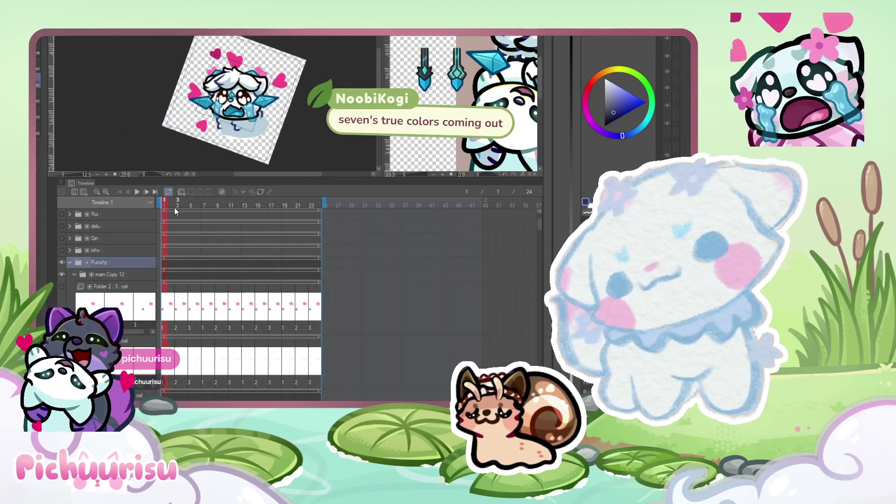
{"action": "scroll", "coordinate": [233, 102], "scroll_direction": "up", "scroll_amount": 2}
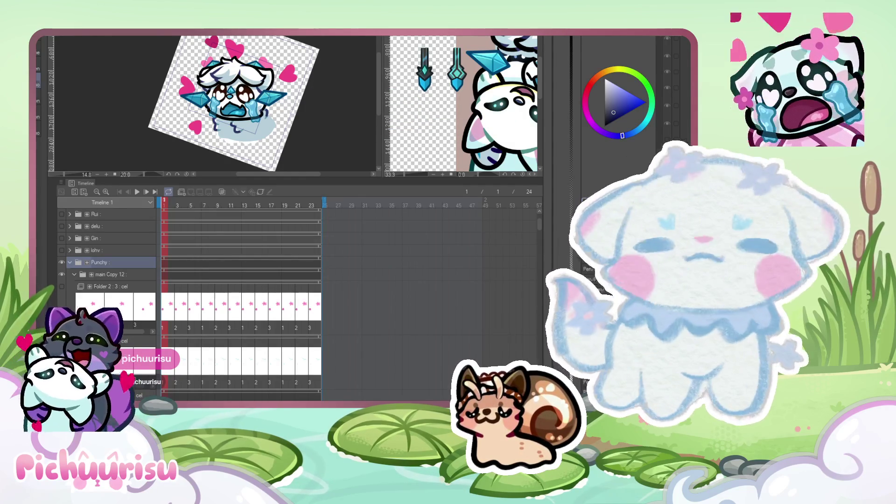
{"action": "scroll", "coordinate": [283, 75], "scroll_direction": "up", "scroll_amount": 3}
{"action": "scroll", "coordinate": [283, 75], "scroll_direction": "down", "scroll_amount": 2}
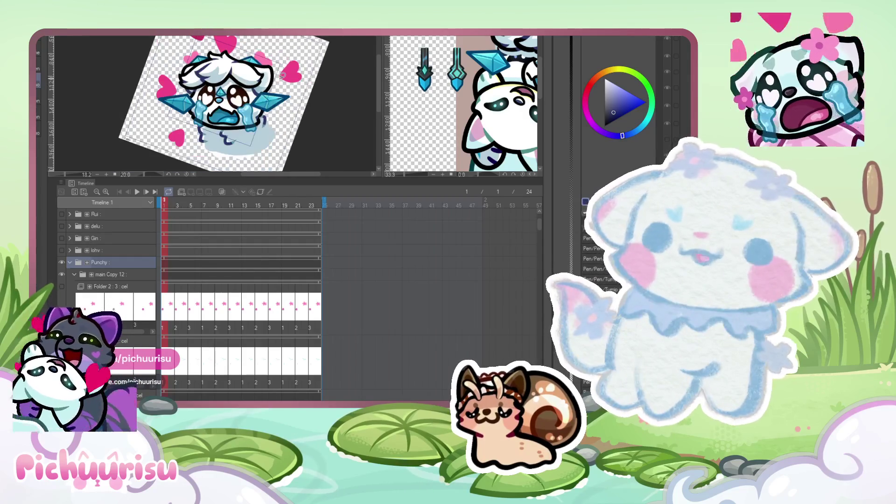
{"action": "scroll", "coordinate": [237, 92], "scroll_direction": "up", "scroll_amount": 1}
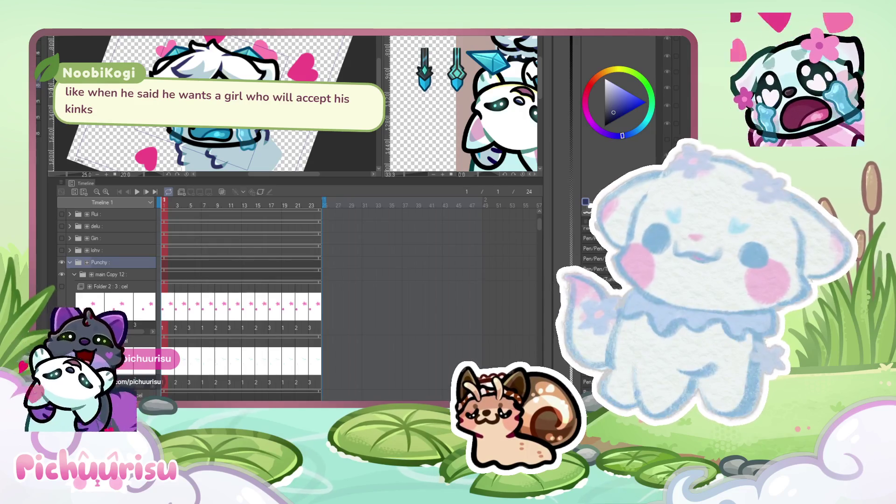
{"action": "scroll", "coordinate": [196, 70], "scroll_direction": "up", "scroll_amount": 5}
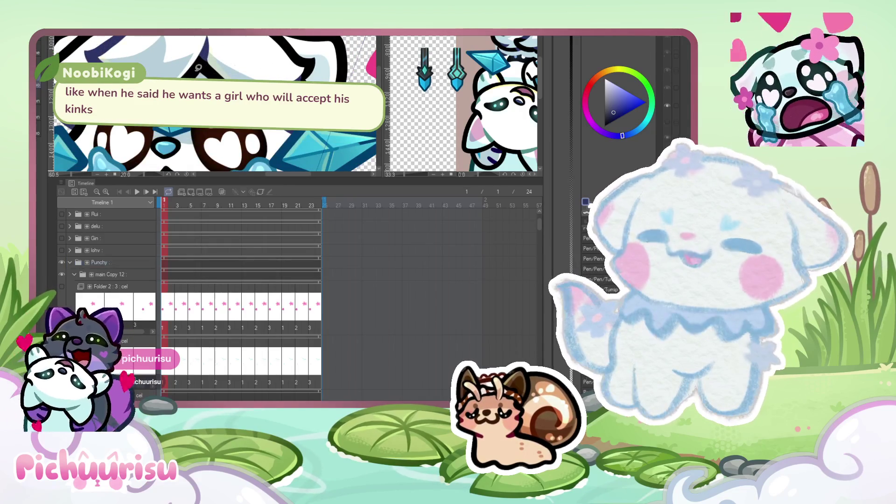
{"action": "scroll", "coordinate": [196, 70], "scroll_direction": "down", "scroll_amount": 5}
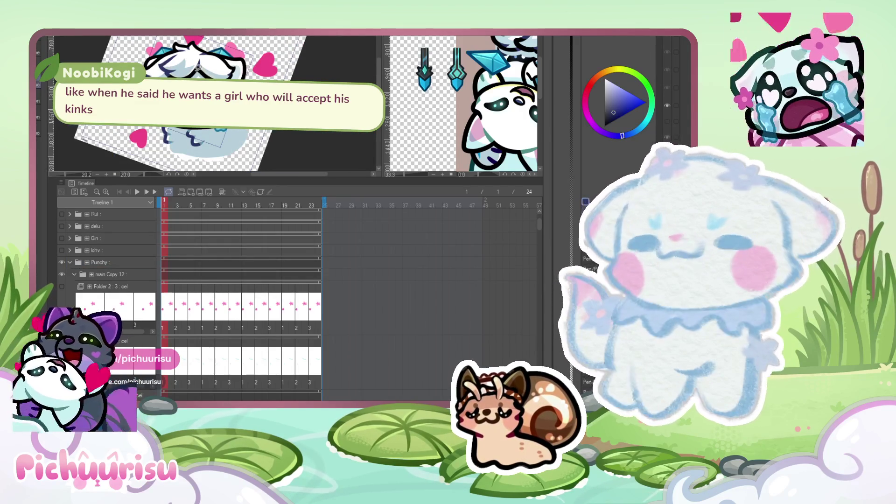
{"action": "scroll", "coordinate": [147, 223], "scroll_direction": "down", "scroll_amount": 1}
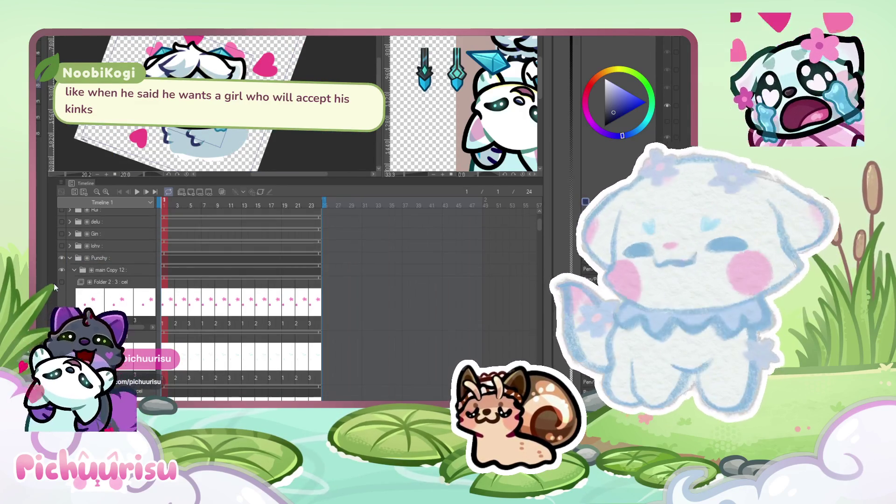
{"action": "left_click", "coordinate": [169, 305]}
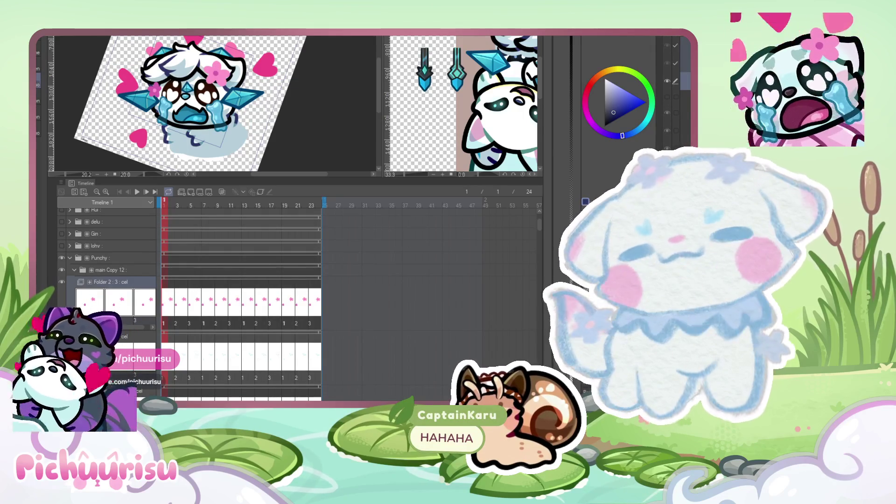
Delete the Folder 2 cels, then undo to restore them intact.
{"action": "key", "text": "Delete"}
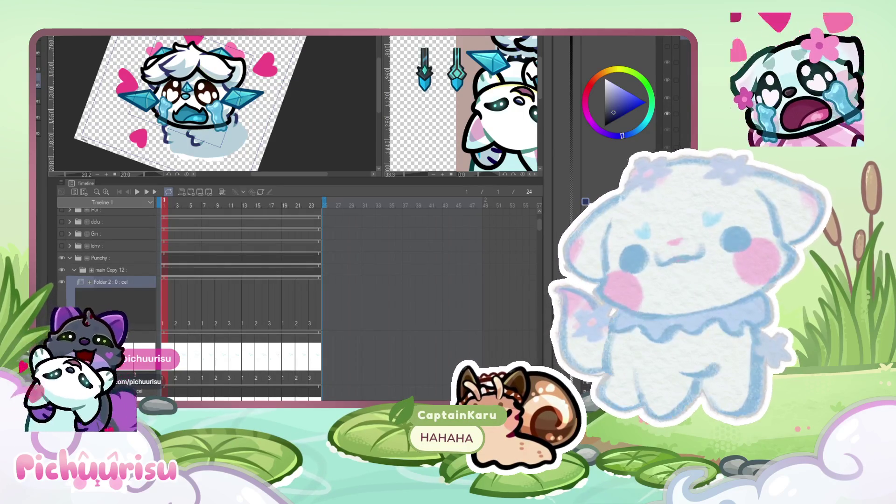
{"action": "key", "text": "ctrl+z"}
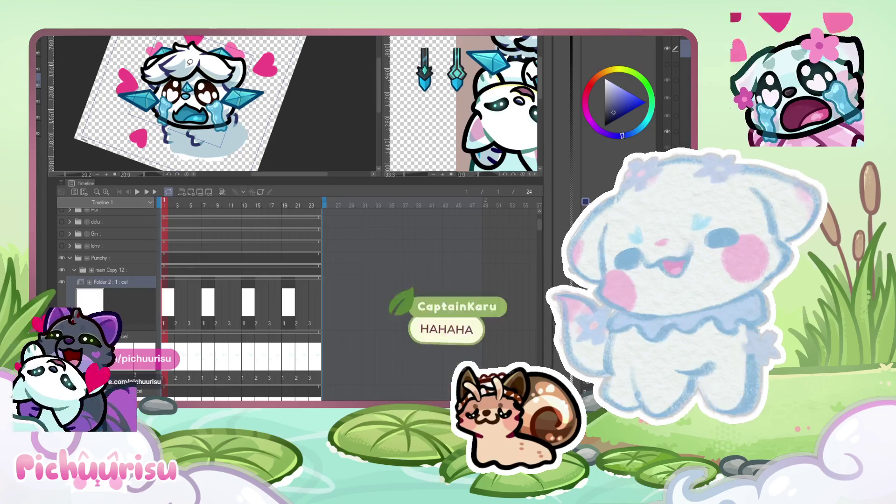
{"action": "key", "text": "ctrl+z"}
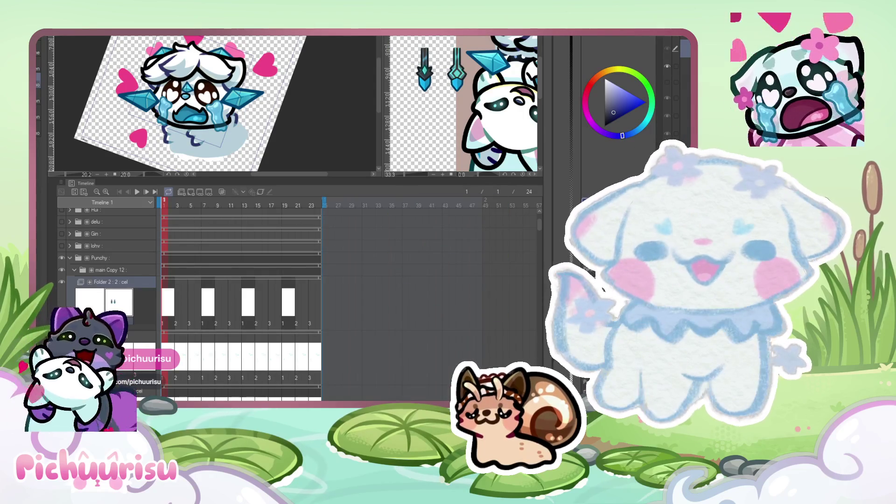
{"action": "key", "text": "ctrl+z"}
{"action": "key", "text": "ctrl+z"}
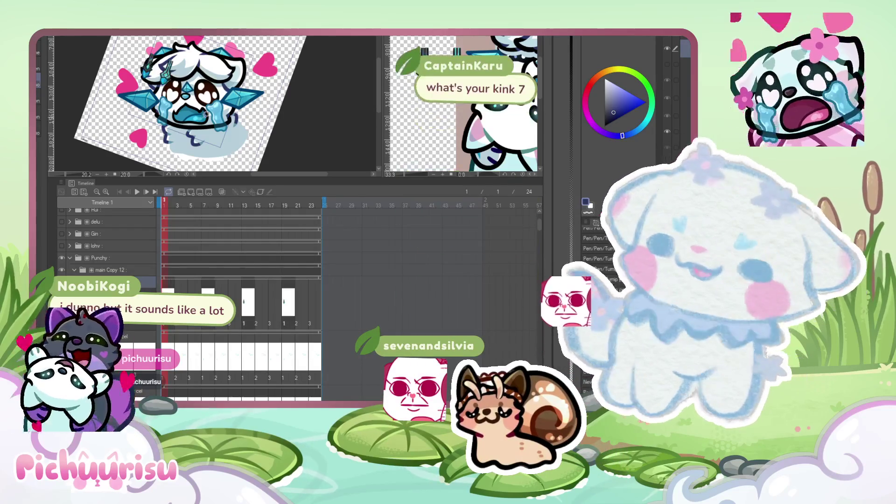
Transform the pasted cyan gem pendants, moving them down toward the collar.
{"action": "scroll", "coordinate": [81, 106], "scroll_direction": "up", "scroll_amount": 1}
{"action": "key", "text": "ctrl+t"}
{"action": "left_click_drag", "start_coordinate": [143, 51], "coordinate": [170, 134]}
Rotate the gem pendants upright, nudge them onto the collar and reshape them.
{"action": "scroll", "coordinate": [170, 134], "scroll_direction": "up", "scroll_amount": 2}
{"action": "mouse_move", "coordinate": [219, 109]}
{"action": "left_mouse_down"}
{"action": "mouse_move", "coordinate": [227, 96]}
{"action": "mouse_move", "coordinate": [189, 82]}
{"action": "left_mouse_up"}
{"action": "scroll", "coordinate": [187, 108], "scroll_direction": "down", "scroll_amount": 2}
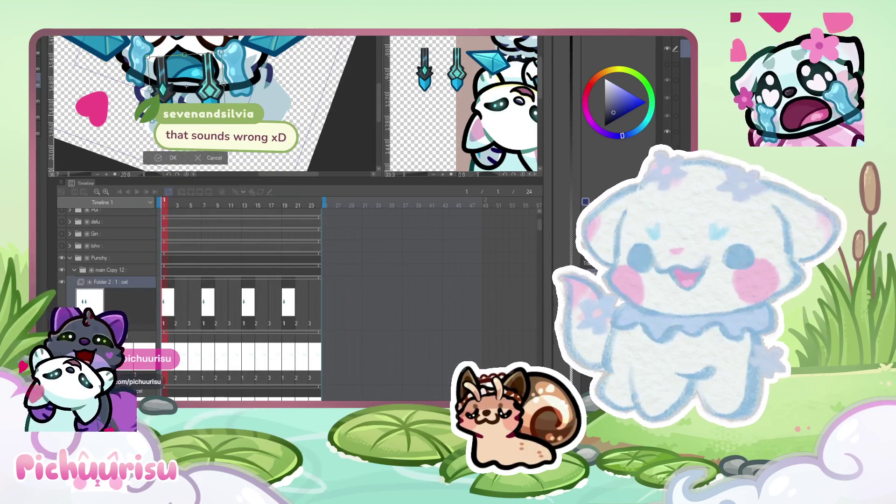
{"action": "scroll", "coordinate": [194, 77], "scroll_direction": "up", "scroll_amount": 3}
{"action": "left_click_drag", "start_coordinate": [192, 75], "coordinate": [169, 66]}
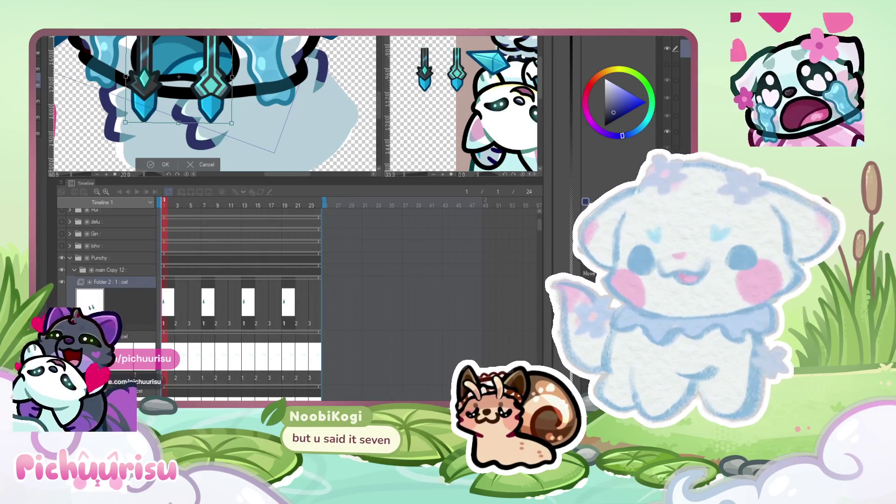
{"action": "scroll", "coordinate": [159, 138], "scroll_direction": "down", "scroll_amount": 2}
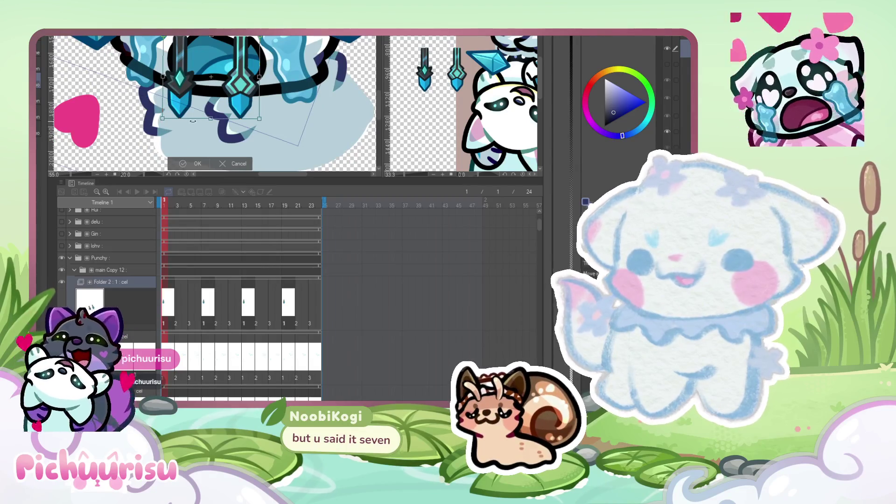
{"action": "left_click_drag", "start_coordinate": [163, 118], "coordinate": [166, 115]}
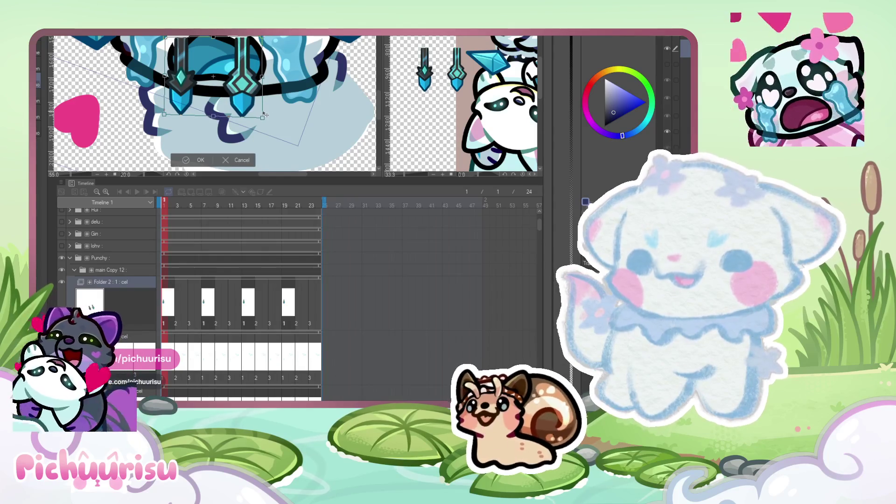
{"action": "key", "text": "Return"}
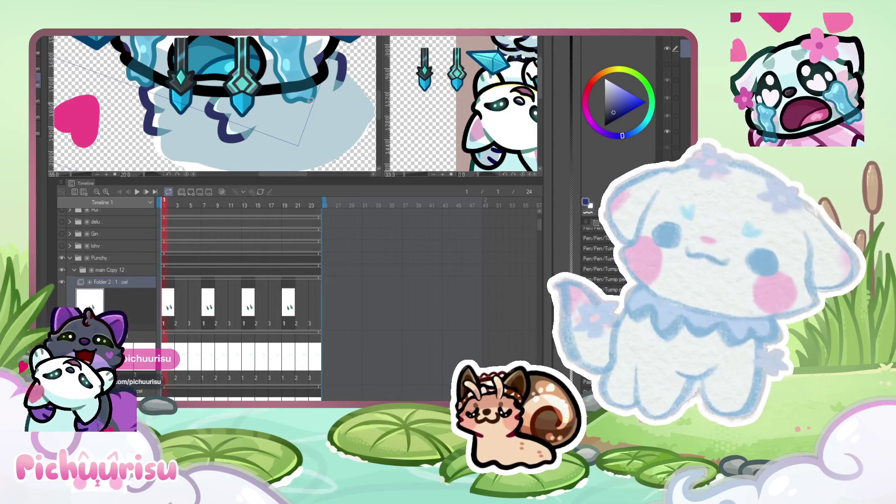
{"action": "scroll", "coordinate": [270, 86], "scroll_direction": "down", "scroll_amount": 2}
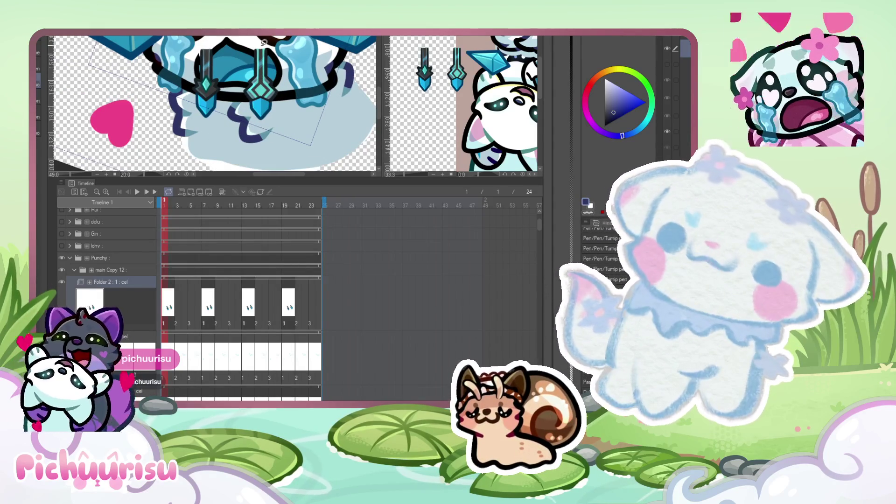
Fine-tune the pendants' rotation and size with a second transform.
{"action": "key", "text": "ctrl+t"}
{"action": "left_click_drag", "start_coordinate": [178, 109], "coordinate": [178, 104]}
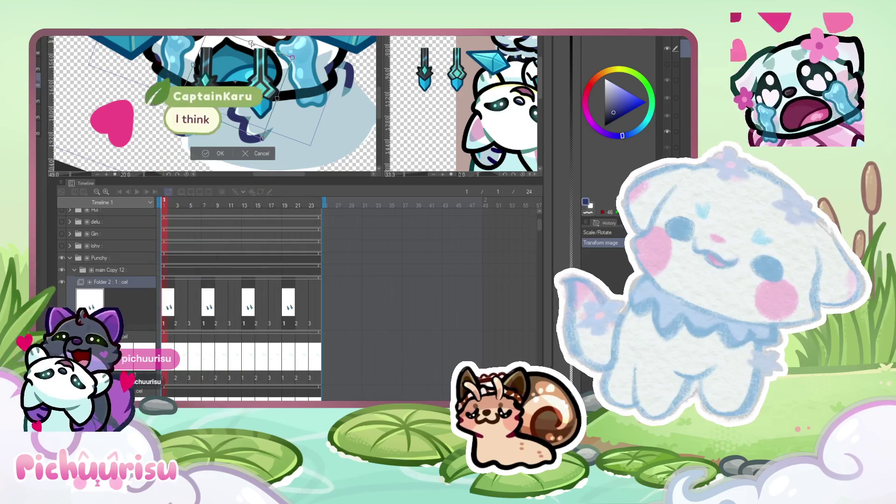
{"action": "left_click_drag", "start_coordinate": [251, 44], "coordinate": [250, 42]}
{"action": "key", "text": "Return"}
{"action": "scroll", "coordinate": [250, 42], "scroll_direction": "down", "scroll_amount": 4}
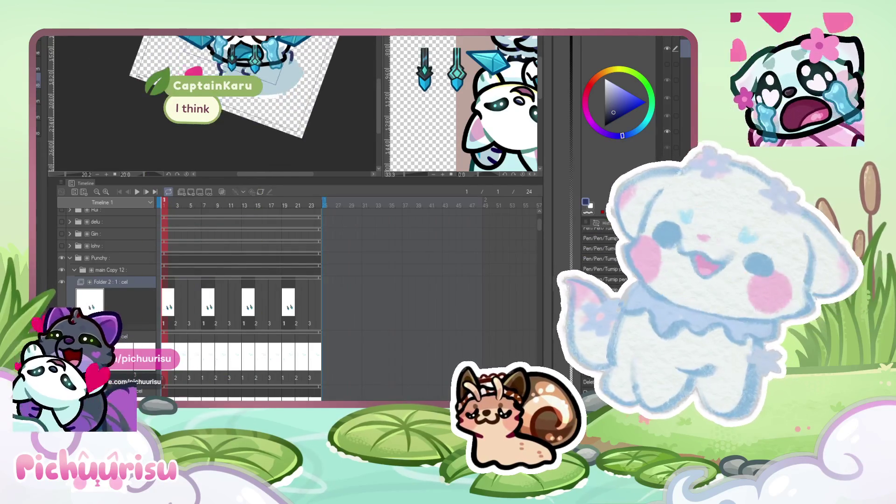
{"action": "scroll", "coordinate": [262, 65], "scroll_direction": "up", "scroll_amount": 1}
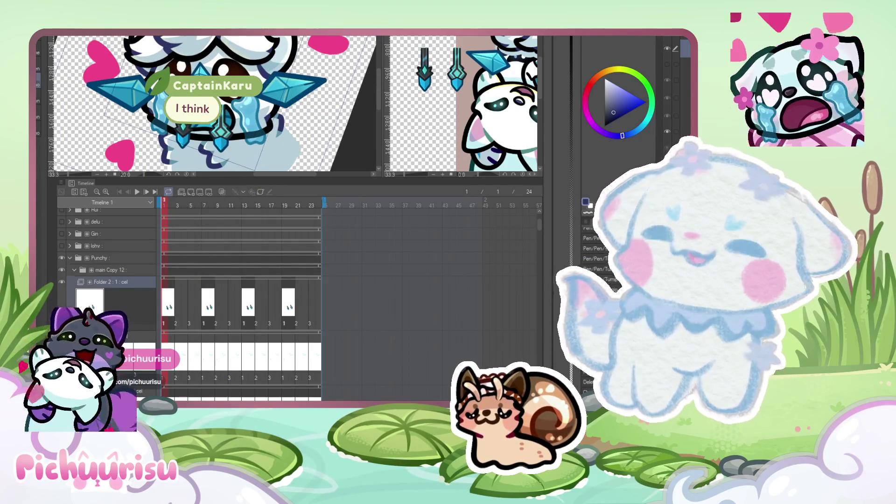
{"action": "scroll", "coordinate": [305, 45], "scroll_direction": "up", "scroll_amount": 1}
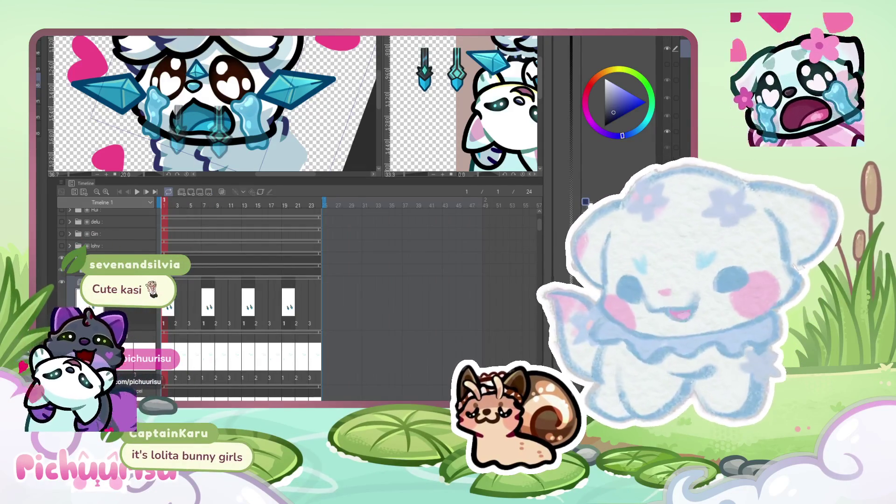
{"action": "scroll", "coordinate": [223, 118], "scroll_direction": "up", "scroll_amount": 8}
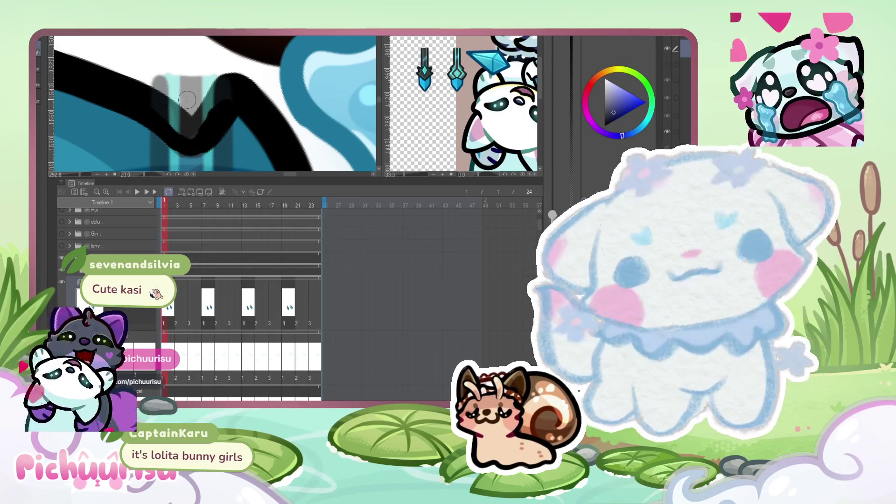
{"action": "key", "text": "ctrl+z"}
{"action": "left_click_drag", "start_coordinate": [174, 105], "coordinate": [155, 123]}
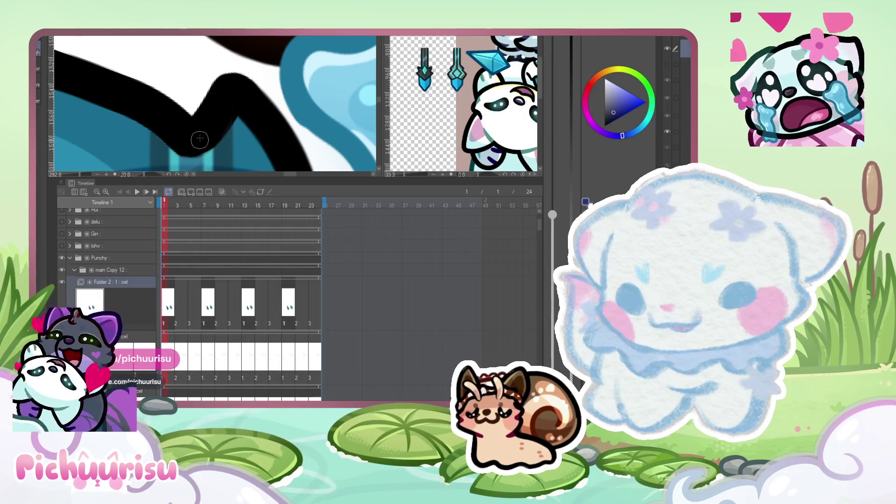
{"action": "scroll", "coordinate": [200, 138], "scroll_direction": "down", "scroll_amount": 2}
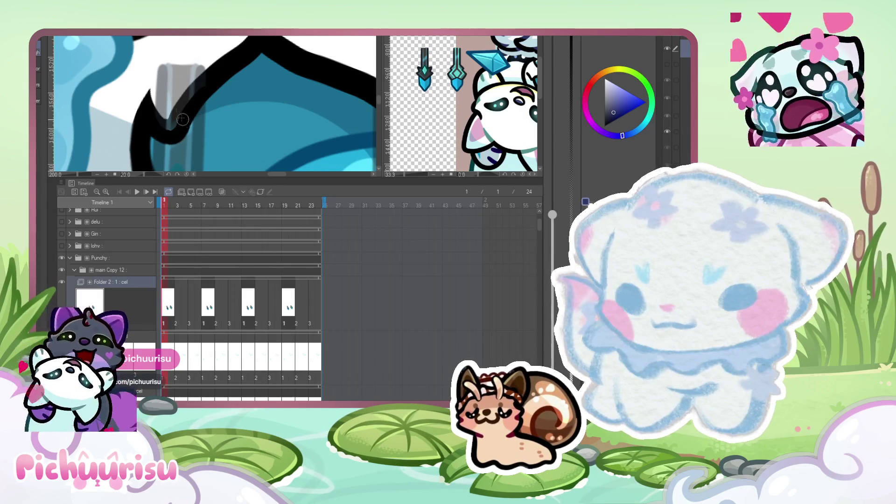
{"action": "scroll", "coordinate": [182, 120], "scroll_direction": "down", "scroll_amount": 1}
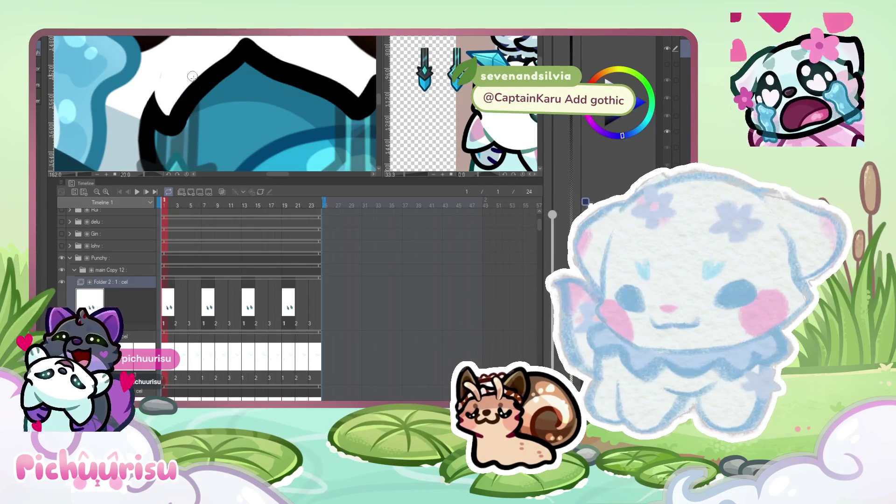
{"action": "scroll", "coordinate": [193, 76], "scroll_direction": "down", "scroll_amount": 4}
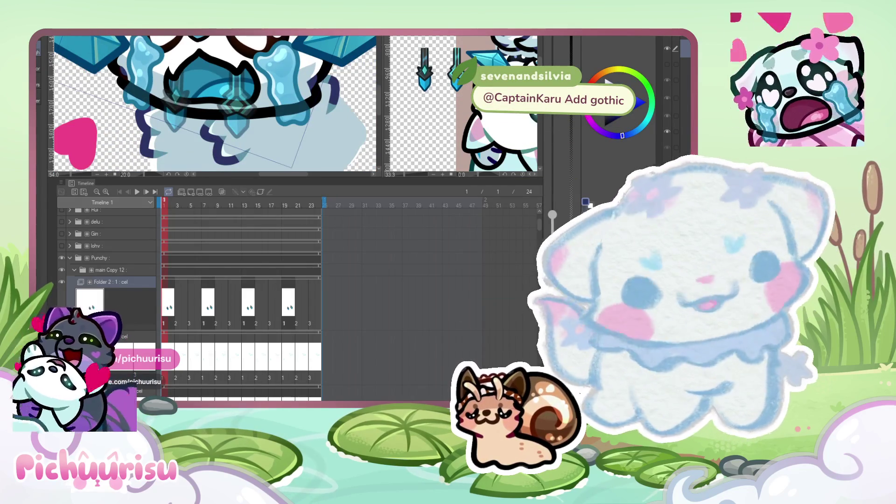
{"action": "scroll", "coordinate": [291, 96], "scroll_direction": "down", "scroll_amount": 5}
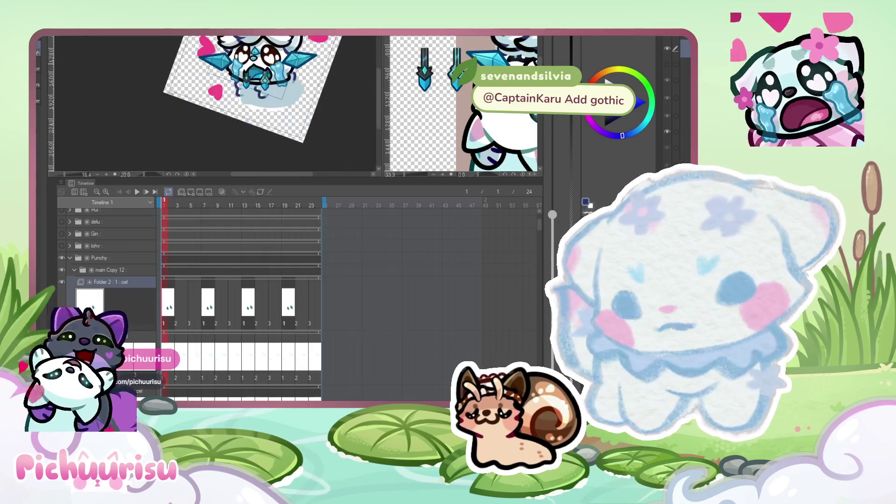
{"action": "scroll", "coordinate": [276, 74], "scroll_direction": "up", "scroll_amount": 5}
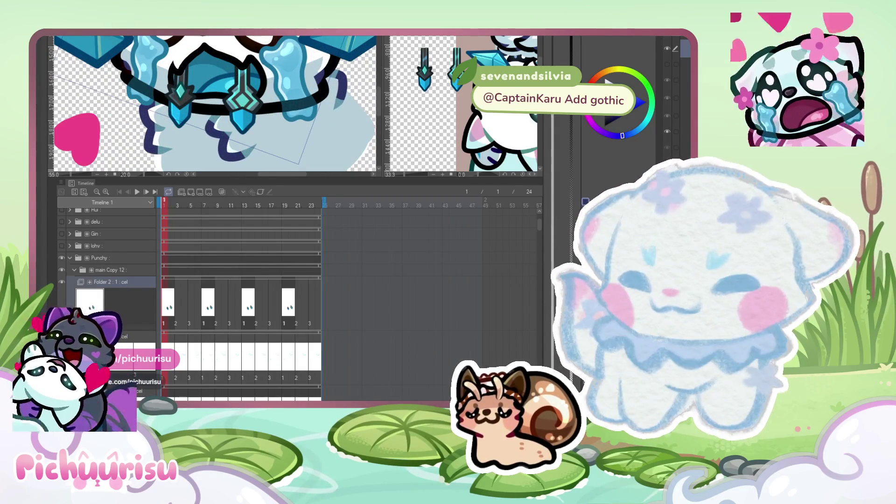
{"action": "scroll", "coordinate": [183, 84], "scroll_direction": "up", "scroll_amount": 2}
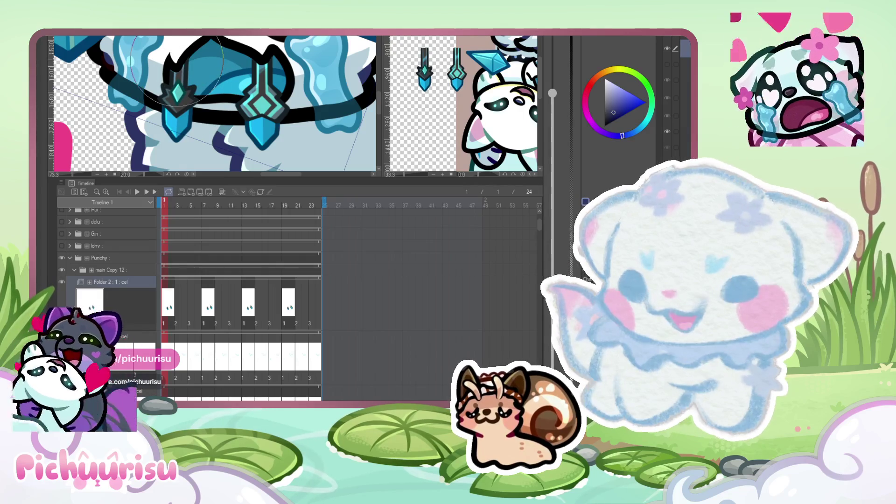
{"action": "scroll", "coordinate": [212, 71], "scroll_direction": "down", "scroll_amount": 3}
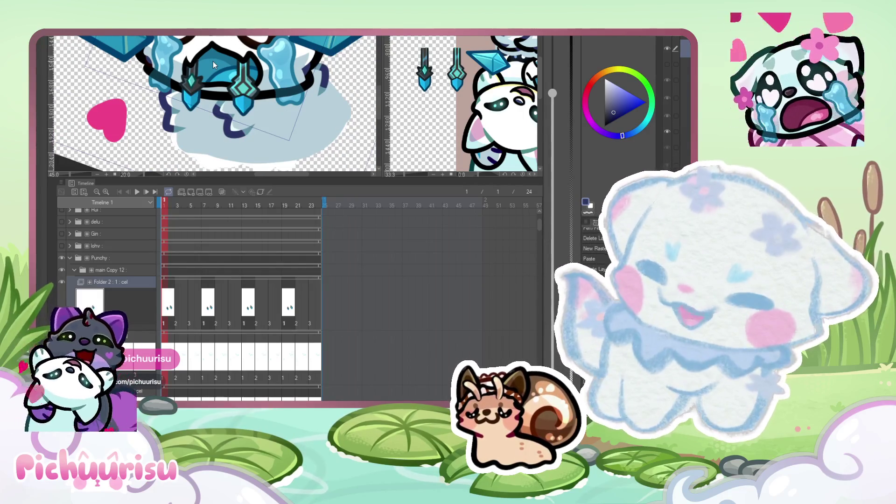
{"action": "scroll", "coordinate": [212, 63], "scroll_direction": "down", "scroll_amount": 5}
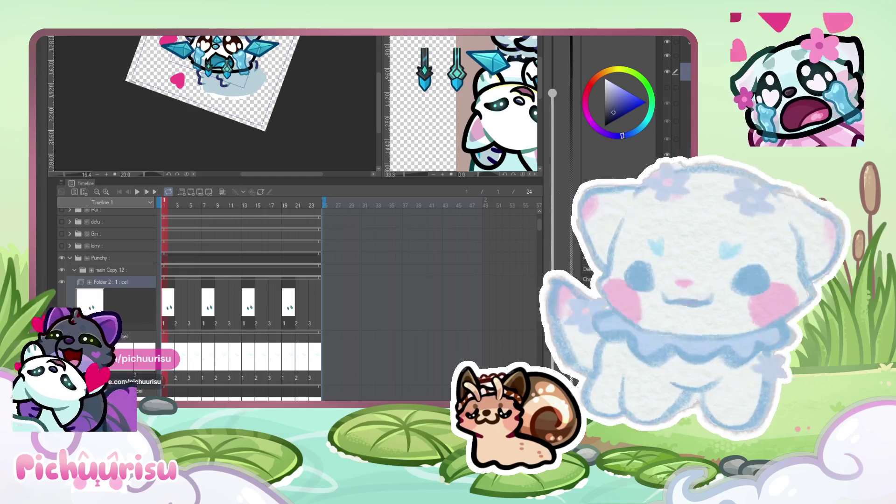
{"action": "scroll", "coordinate": [210, 88], "scroll_direction": "up", "scroll_amount": 5}
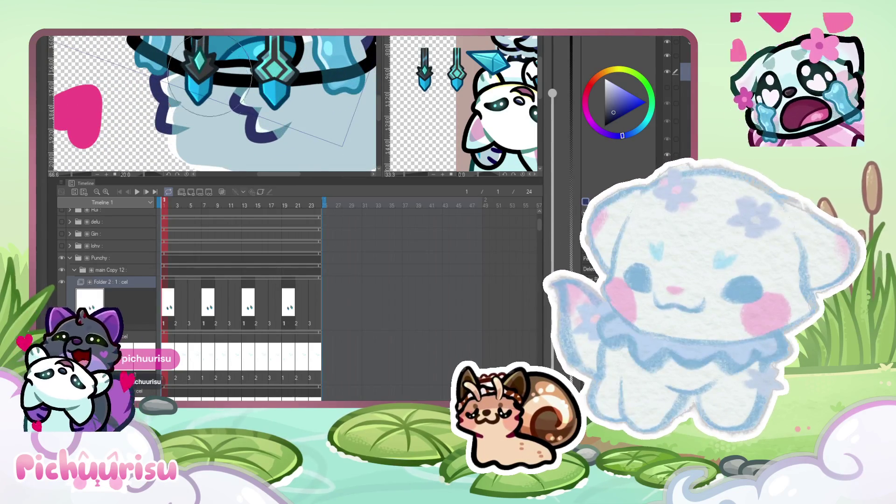
{"action": "scroll", "coordinate": [209, 75], "scroll_direction": "up", "scroll_amount": 4}
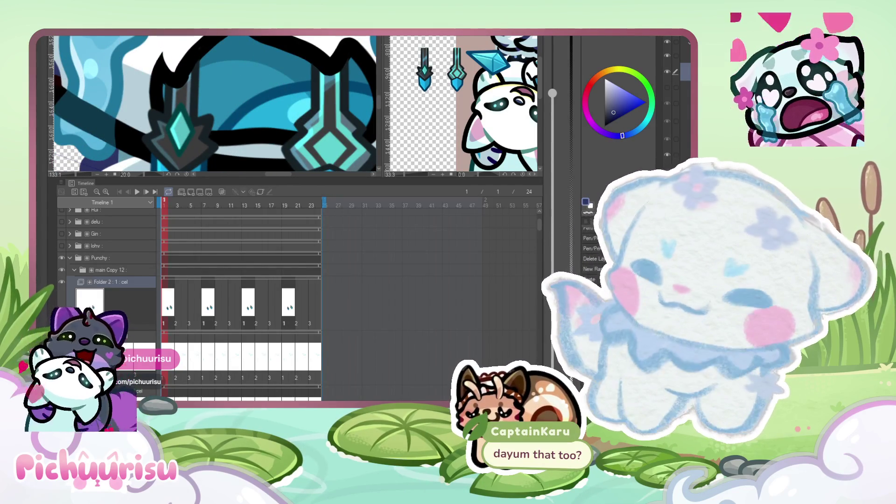
{"action": "scroll", "coordinate": [193, 61], "scroll_direction": "up", "scroll_amount": 4}
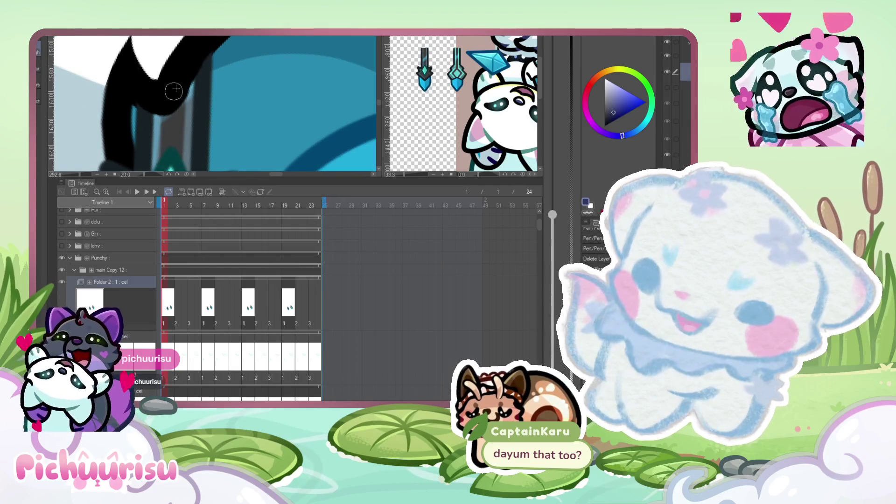
{"action": "scroll", "coordinate": [141, 96], "scroll_direction": "down", "scroll_amount": 10}
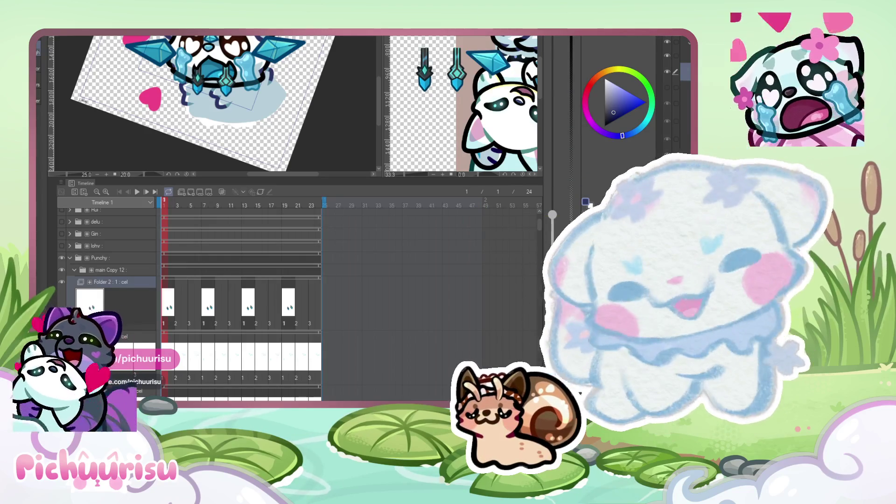
{"action": "scroll", "coordinate": [410, 303], "scroll_direction": "down", "scroll_amount": 3}
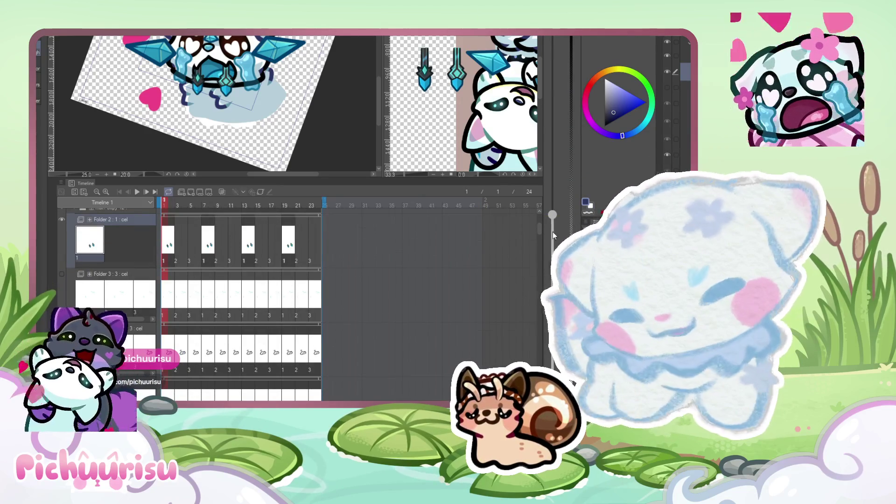
{"action": "scroll", "coordinate": [540, 228], "scroll_direction": "down", "scroll_amount": 3}
{"action": "scroll", "coordinate": [326, 304], "scroll_direction": "down", "scroll_amount": 3}
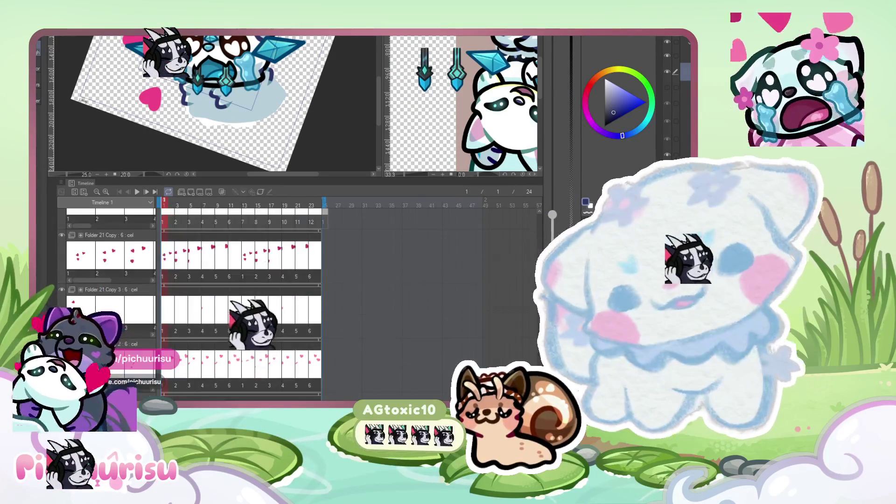
{"action": "scroll", "coordinate": [242, 303], "scroll_direction": "down", "scroll_amount": 1}
{"action": "scroll", "coordinate": [241, 299], "scroll_direction": "down", "scroll_amount": 1}
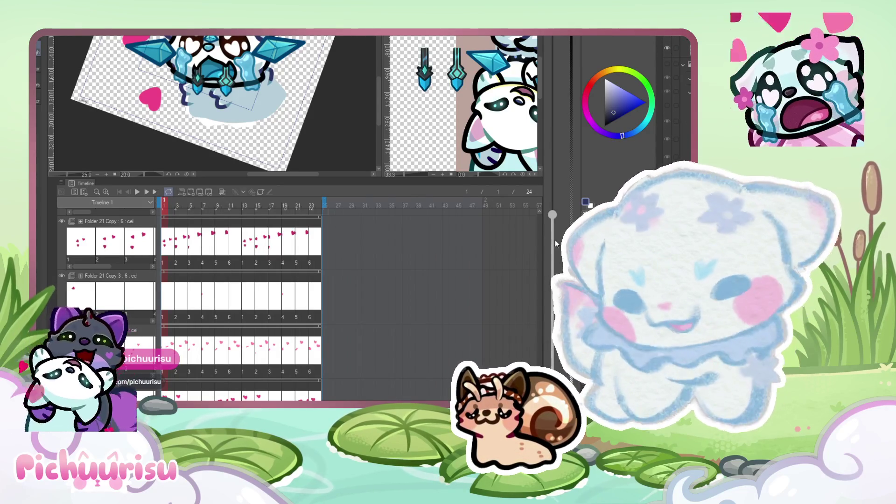
{"action": "scroll", "coordinate": [240, 299], "scroll_direction": "down", "scroll_amount": 10}
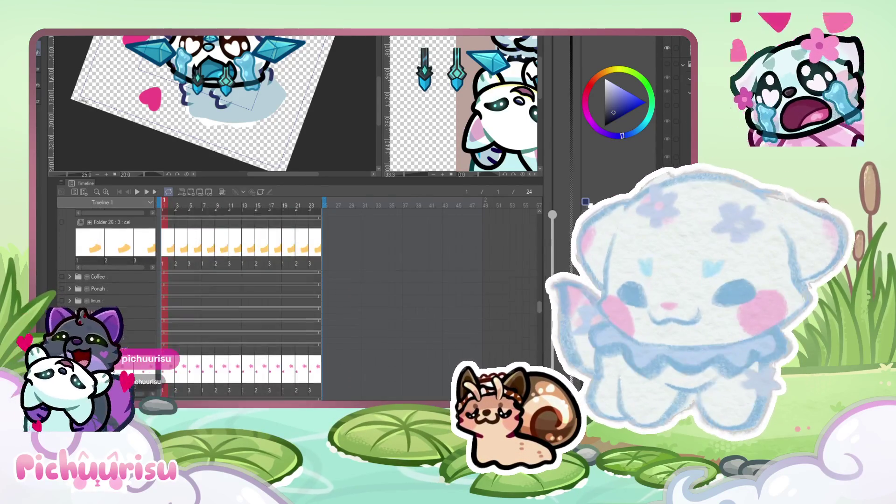
{"action": "scroll", "coordinate": [241, 299], "scroll_direction": "up", "scroll_amount": 5}
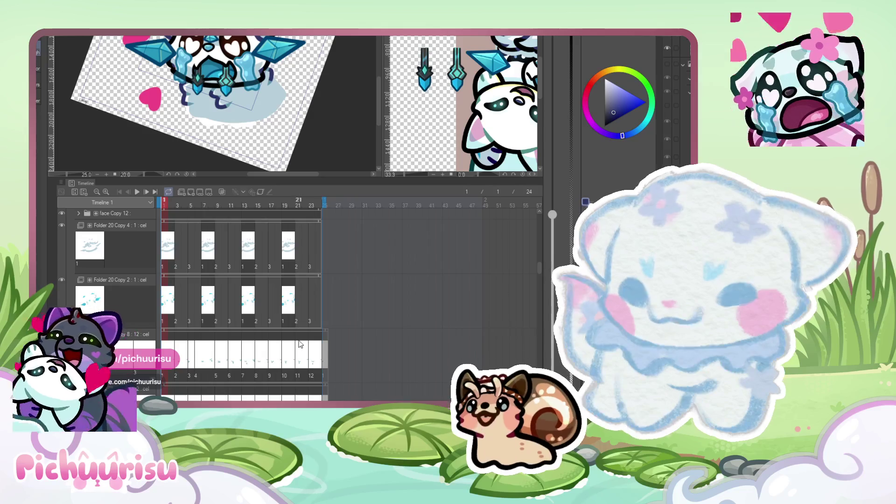
{"action": "scroll", "coordinate": [238, 332], "scroll_direction": "up", "scroll_amount": 5}
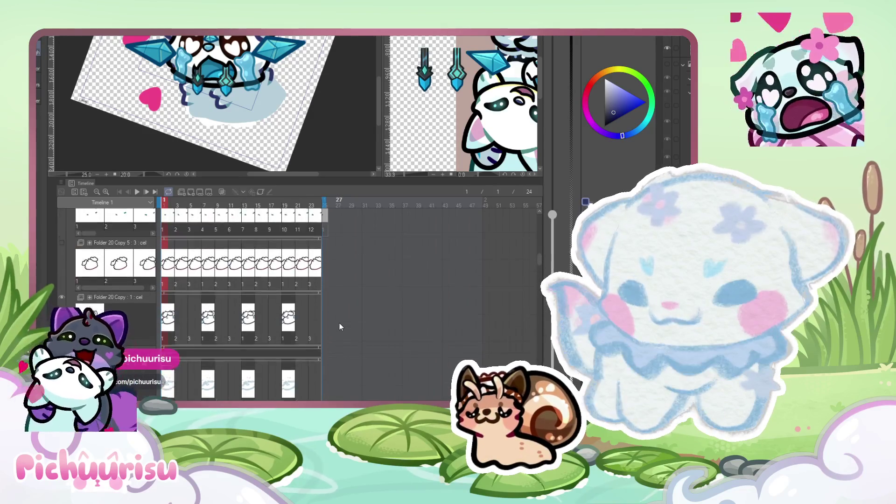
{"action": "scroll", "coordinate": [340, 324], "scroll_direction": "up", "scroll_amount": 6}
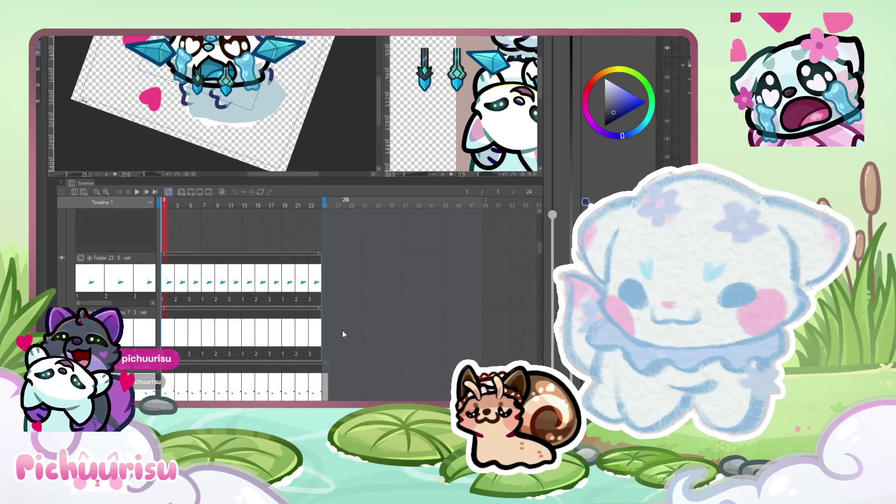
{"action": "scroll", "coordinate": [343, 330], "scroll_direction": "up", "scroll_amount": 6}
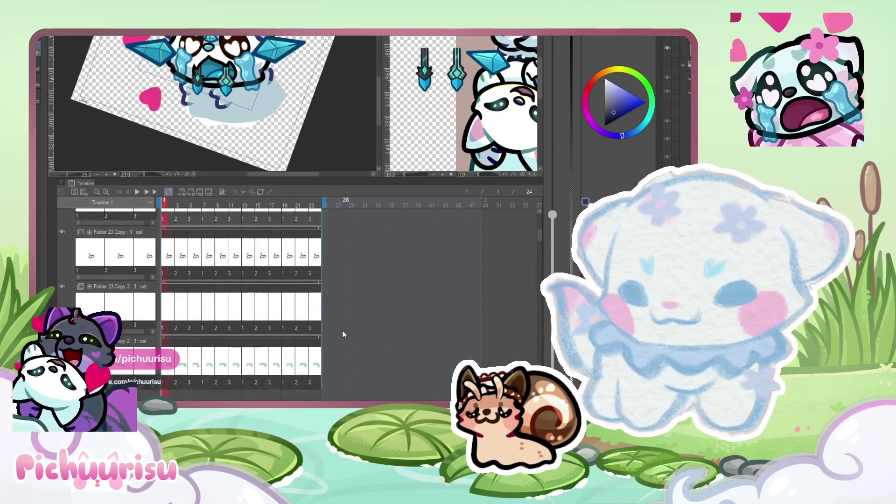
{"action": "scroll", "coordinate": [343, 331], "scroll_direction": "up", "scroll_amount": 5}
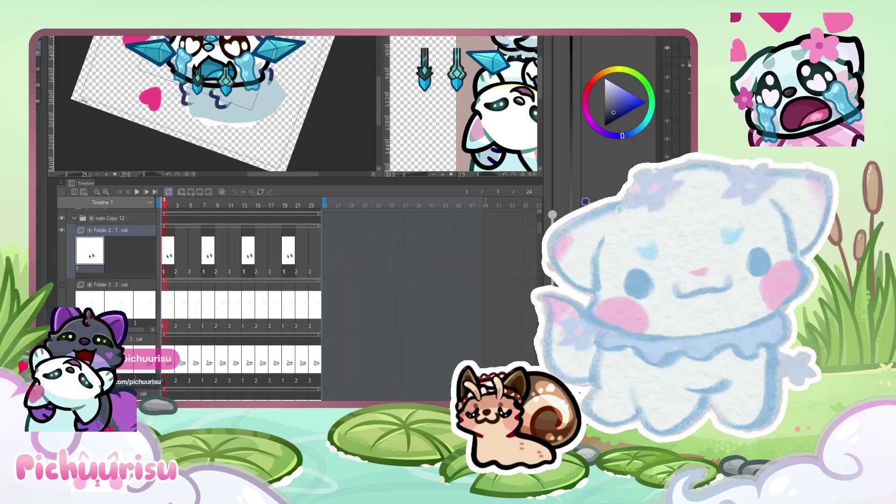
{"action": "scroll", "coordinate": [539, 227], "scroll_direction": "up", "scroll_amount": 3}
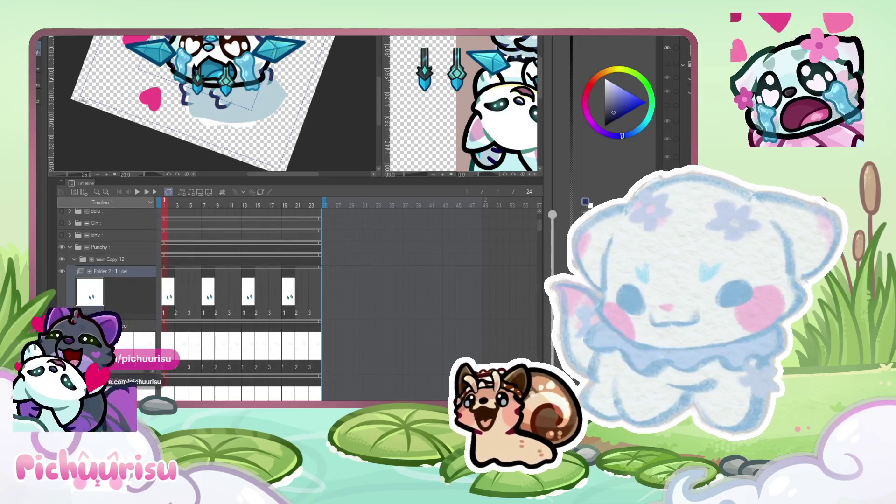
{"action": "scroll", "coordinate": [179, 324], "scroll_direction": "down", "scroll_amount": 5}
{"action": "scroll", "coordinate": [178, 324], "scroll_direction": "down", "scroll_amount": 6}
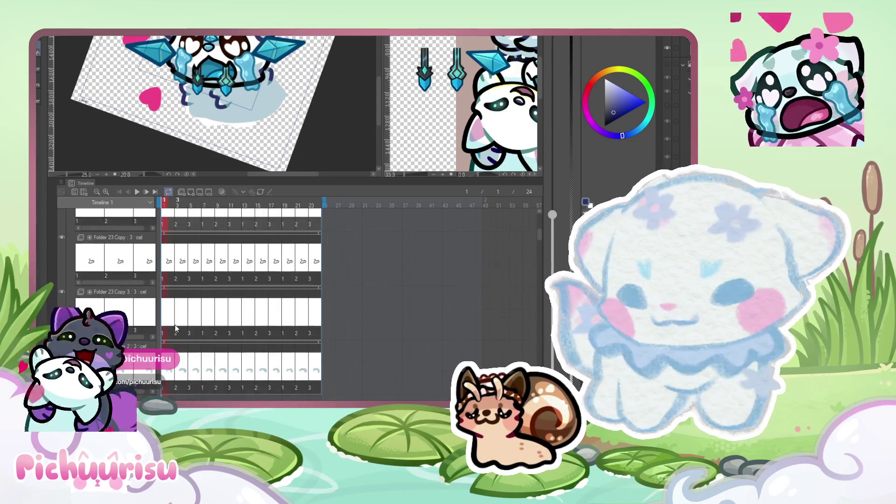
{"action": "scroll", "coordinate": [171, 330], "scroll_direction": "up", "scroll_amount": 2}
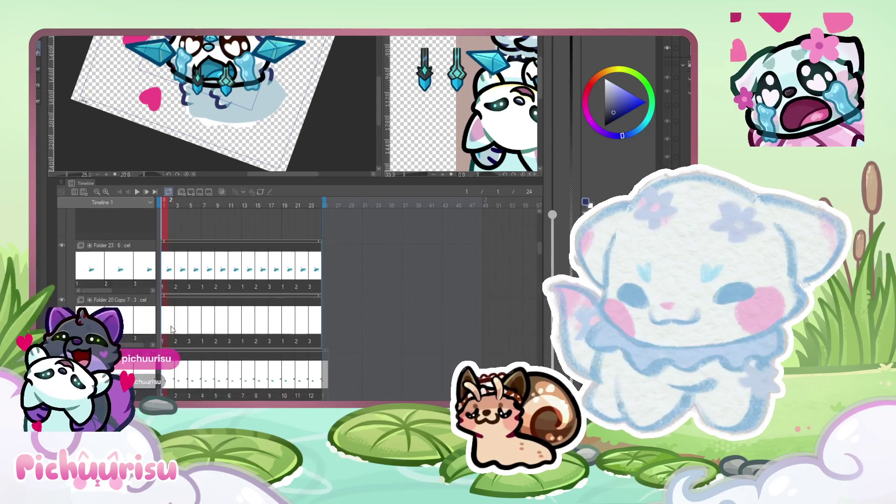
{"action": "scroll", "coordinate": [171, 330], "scroll_direction": "up", "scroll_amount": 4}
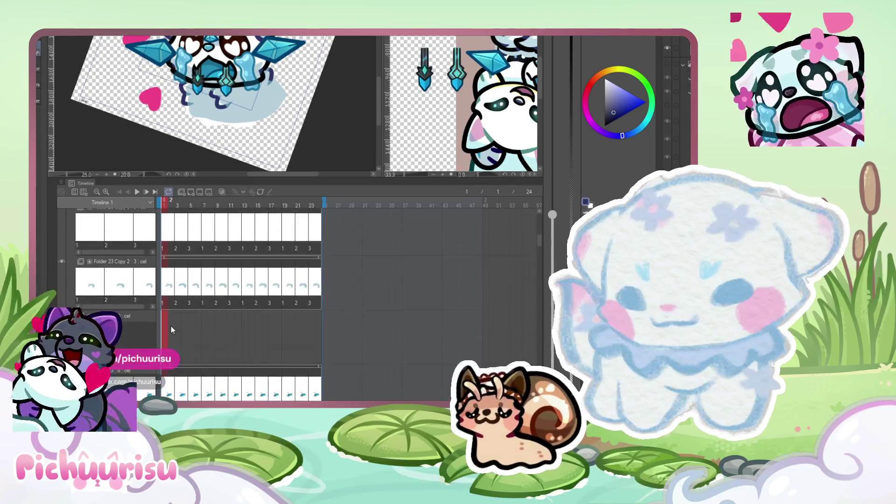
{"action": "scroll", "coordinate": [242, 167], "scroll_direction": "down", "scroll_amount": 2}
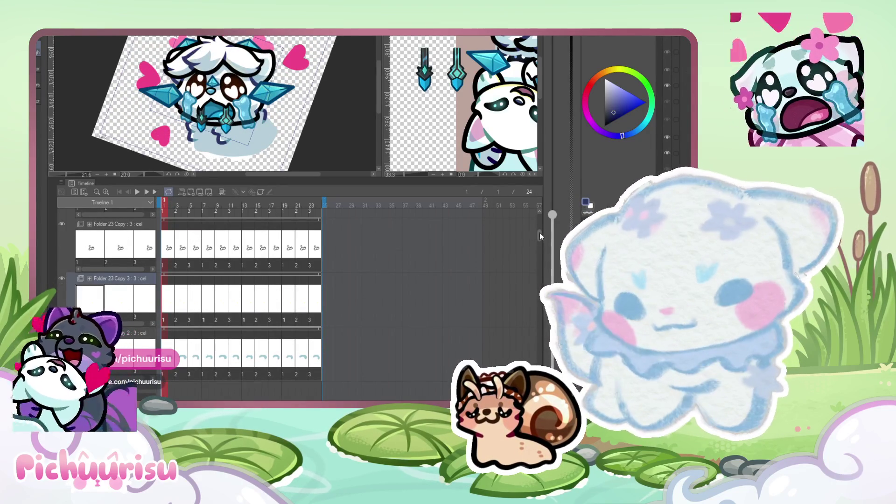
{"action": "left_click_drag", "start_coordinate": [540, 237], "coordinate": [541, 226]}
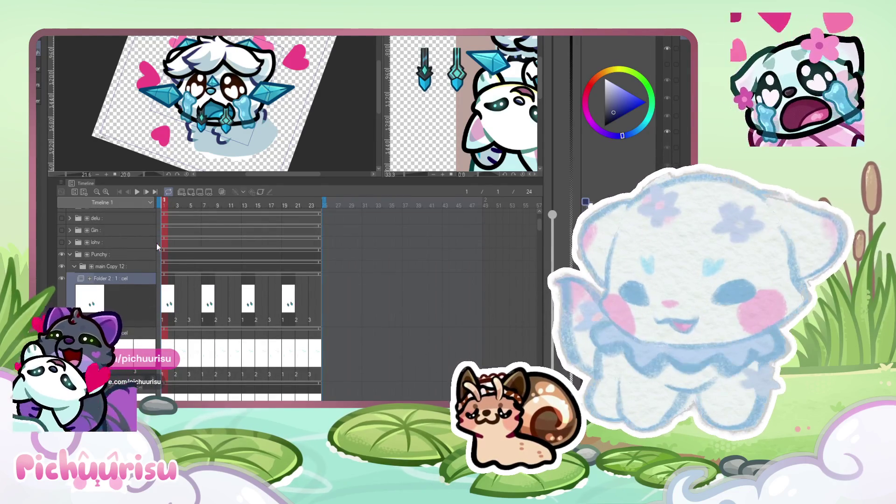
Copy and paste Folder 2 to create a Folder 2 Copy track.
{"action": "key", "text": "ctrl+c"}
{"action": "key", "text": "ctrl+v"}
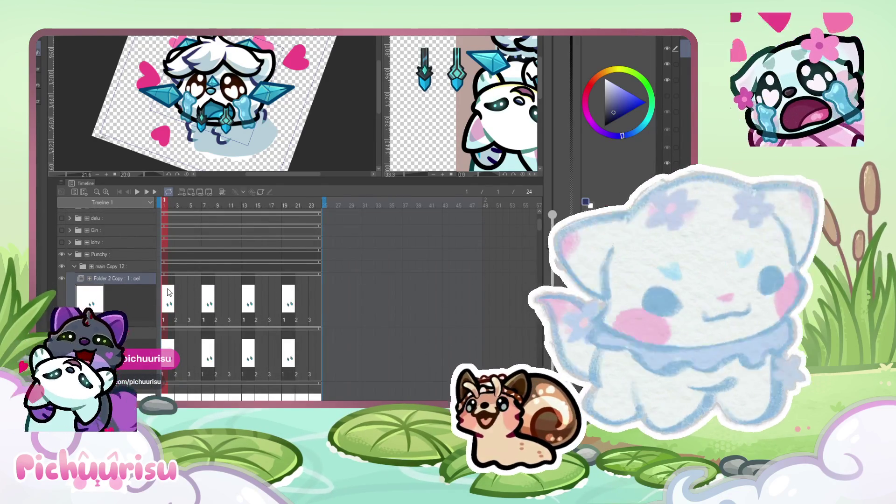
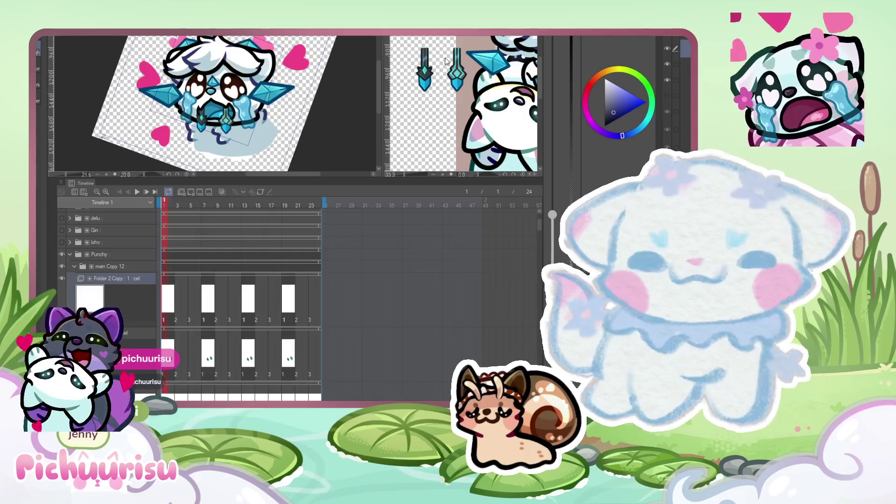
Paint a cyan hooked eyebrow above the eye, add a short stroke and tidy its lower edge.
{"action": "key", "text": "ctrl+Tab"}
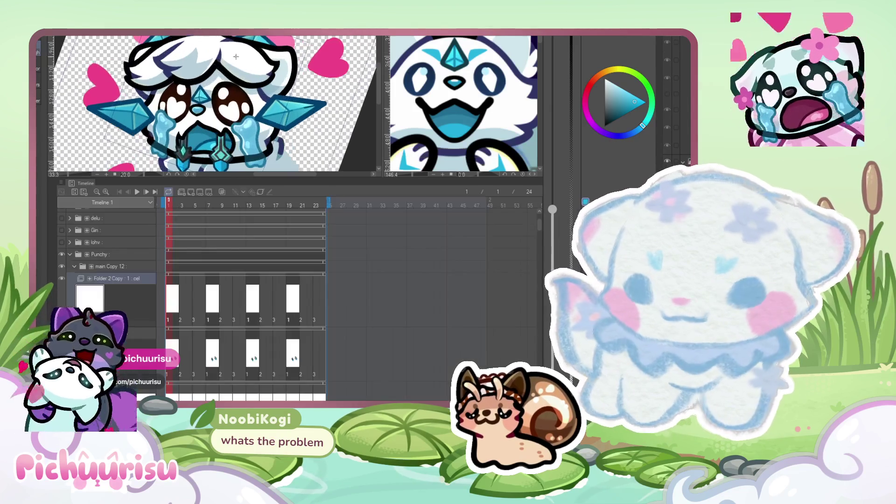
{"action": "scroll", "coordinate": [196, 69], "scroll_direction": "up", "scroll_amount": 6}
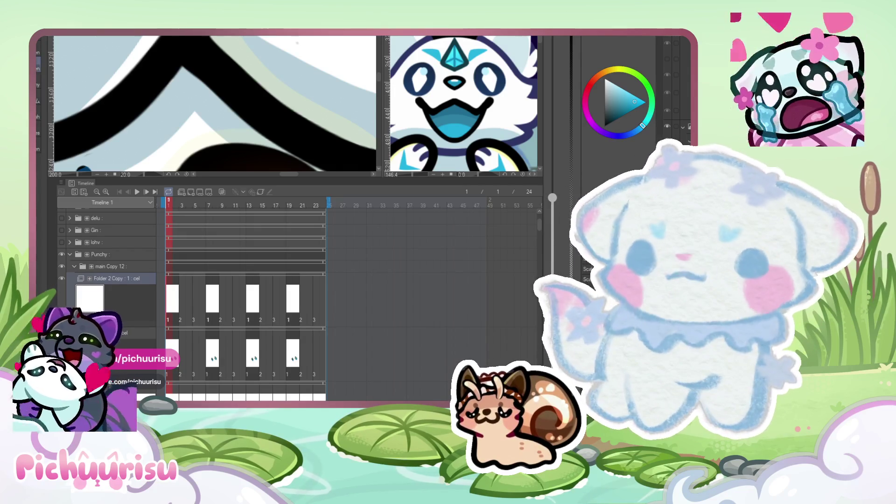
{"action": "mouse_move", "coordinate": [180, 70]}
{"action": "left_mouse_down"}
{"action": "mouse_move", "coordinate": [175, 116]}
{"action": "mouse_move", "coordinate": [201, 60]}
{"action": "mouse_move", "coordinate": [237, 91]}
{"action": "mouse_move", "coordinate": [180, 114]}
{"action": "mouse_move", "coordinate": [196, 94]}
{"action": "mouse_move", "coordinate": [171, 129]}
{"action": "mouse_move", "coordinate": [276, 79]}
{"action": "mouse_move", "coordinate": [180, 72]}
{"action": "mouse_move", "coordinate": [161, 129]}
{"action": "mouse_move", "coordinate": [184, 55]}
{"action": "mouse_move", "coordinate": [295, 64]}
{"action": "left_mouse_up"}
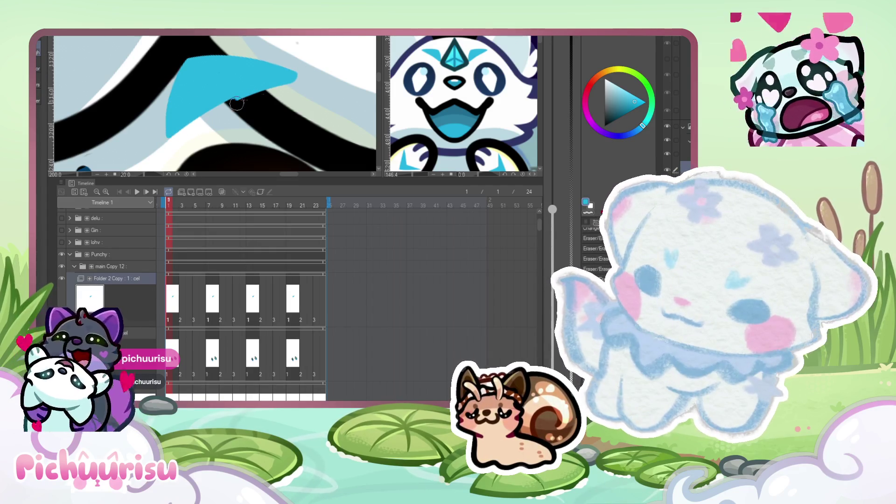
{"action": "scroll", "coordinate": [293, 78], "scroll_direction": "down", "scroll_amount": 4}
{"action": "scroll", "coordinate": [293, 78], "scroll_direction": "up", "scroll_amount": 2}
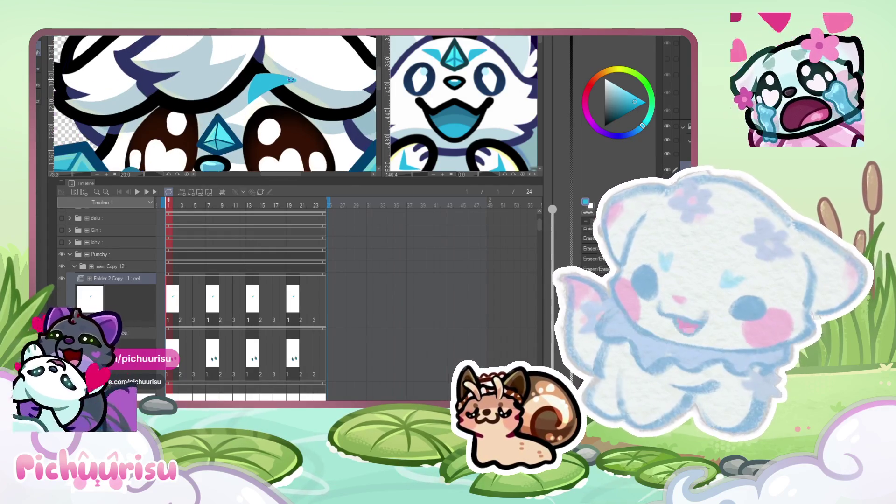
{"action": "scroll", "coordinate": [196, 94], "scroll_direction": "up", "scroll_amount": 2}
{"action": "mouse_move", "coordinate": [210, 105]}
{"action": "left_mouse_down"}
{"action": "mouse_move", "coordinate": [206, 78]}
{"action": "mouse_move", "coordinate": [183, 65]}
{"action": "mouse_move", "coordinate": [153, 70]}
{"action": "mouse_move", "coordinate": [205, 107]}
{"action": "mouse_move", "coordinate": [203, 80]}
{"action": "left_mouse_up"}
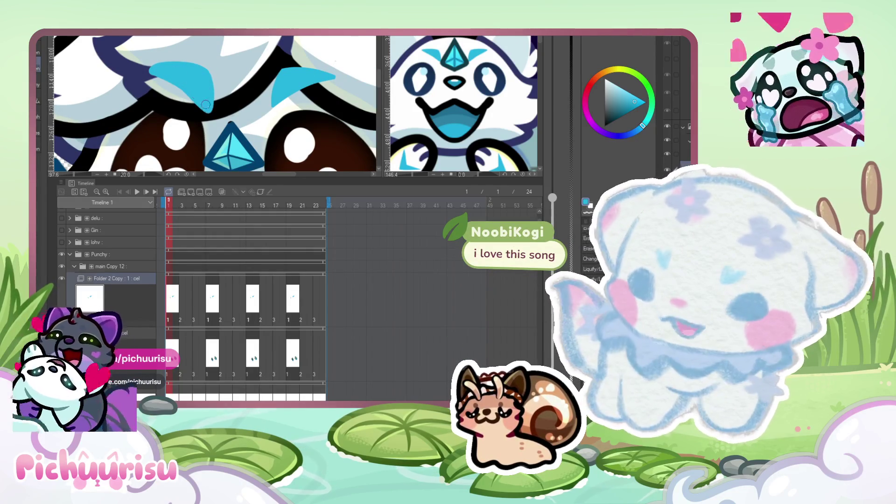
{"action": "scroll", "coordinate": [205, 105], "scroll_direction": "up", "scroll_amount": 4}
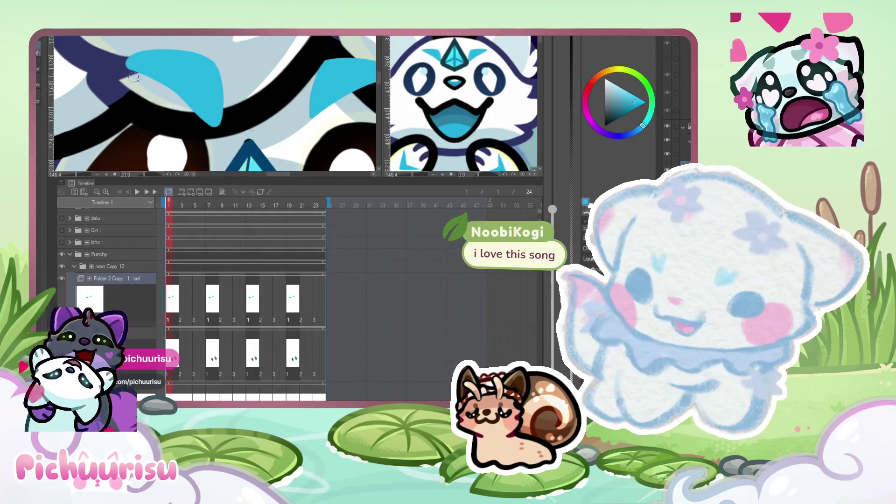
{"action": "left_click_drag", "start_coordinate": [139, 78], "coordinate": [206, 130]}
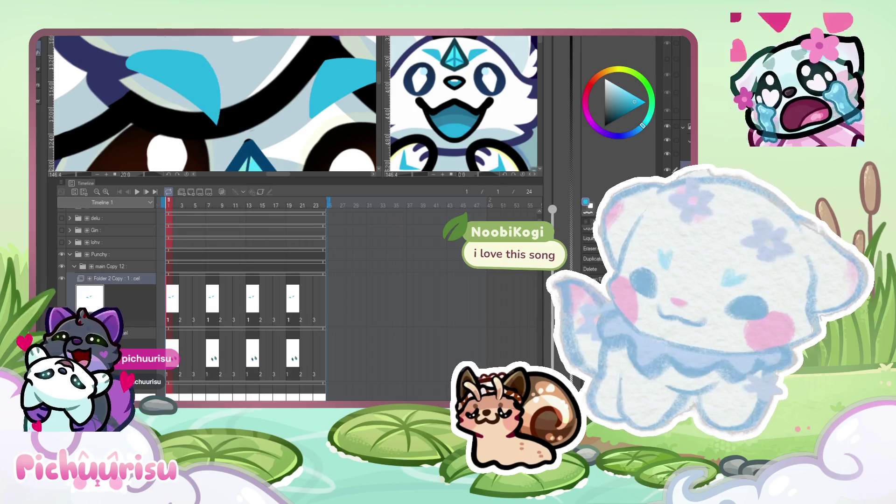
Zoom around the face and eyedrop the dark blue outline colour from the drawing.
{"action": "scroll", "coordinate": [212, 63], "scroll_direction": "up", "scroll_amount": 1}
{"action": "scroll", "coordinate": [153, 51], "scroll_direction": "down", "scroll_amount": 2}
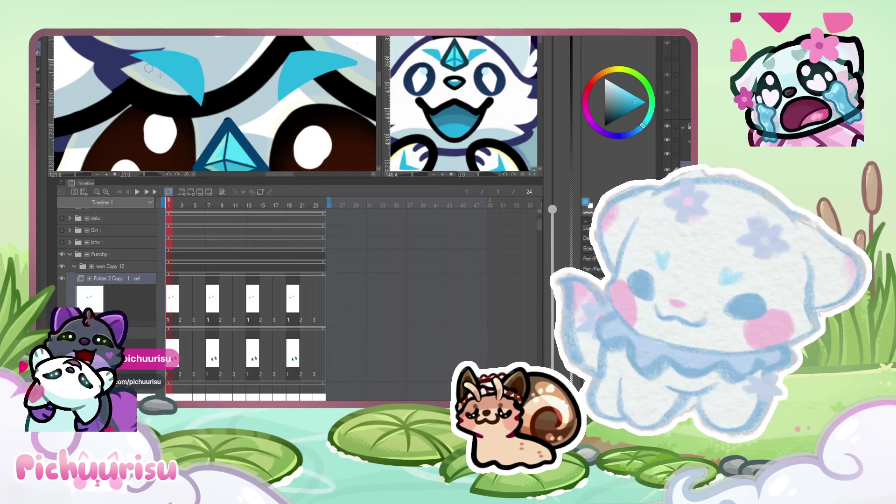
{"action": "scroll", "coordinate": [243, 80], "scroll_direction": "down", "scroll_amount": 3}
{"action": "scroll", "coordinate": [173, 49], "scroll_direction": "up", "scroll_amount": 2}
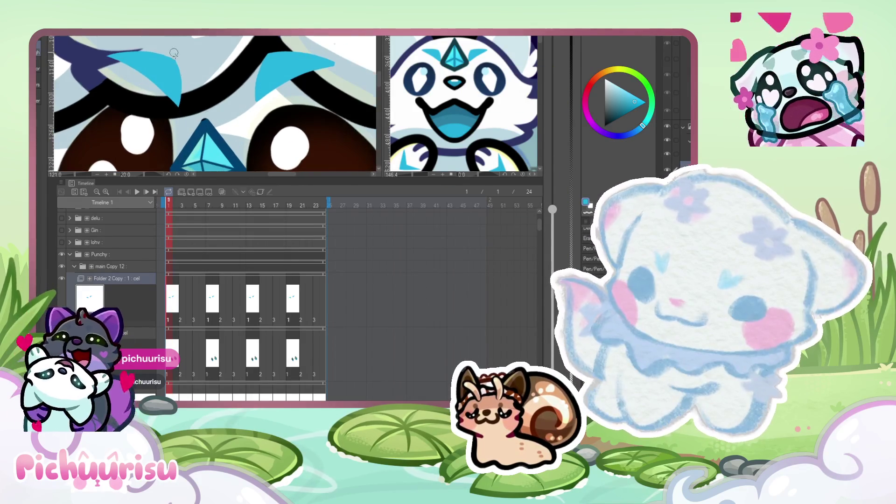
{"action": "scroll", "coordinate": [345, 62], "scroll_direction": "up", "scroll_amount": 2}
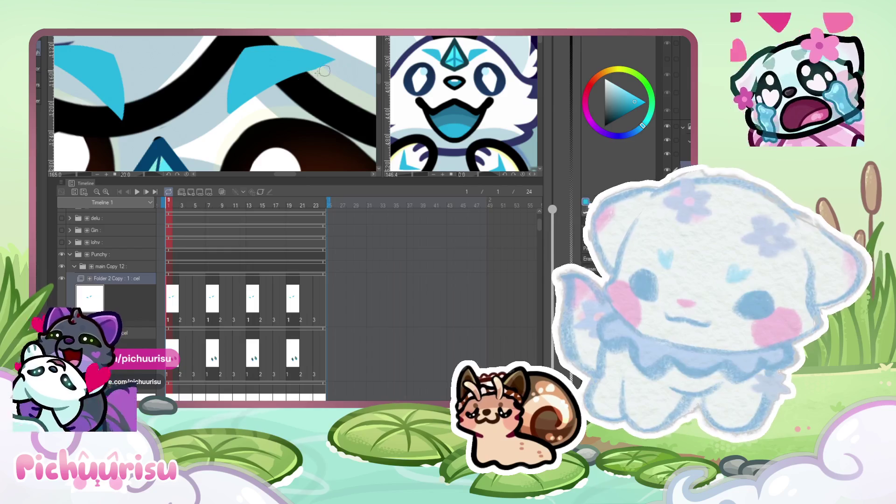
{"action": "scroll", "coordinate": [207, 140], "scroll_direction": "down", "scroll_amount": 2}
{"action": "scroll", "coordinate": [207, 140], "scroll_direction": "up", "scroll_amount": 1}
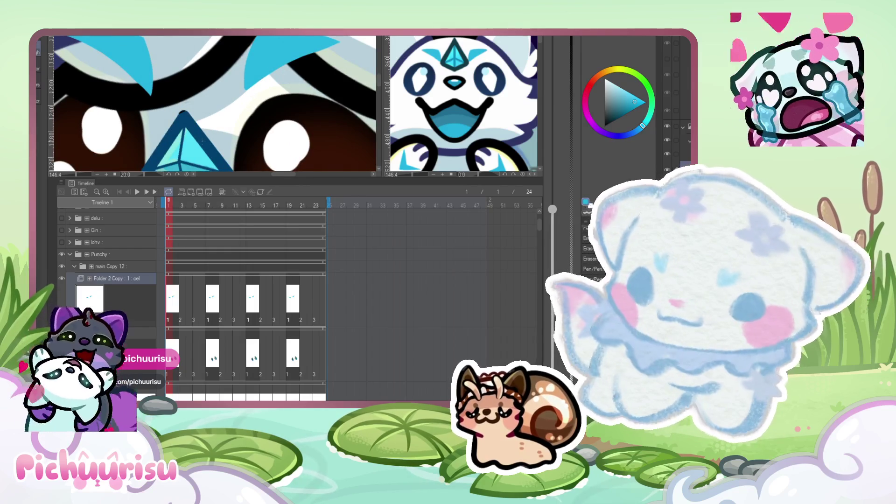
{"action": "scroll", "coordinate": [213, 126], "scroll_direction": "up", "scroll_amount": 1}
{"action": "left_click", "coordinate": [172, 122], "text": "alt"}
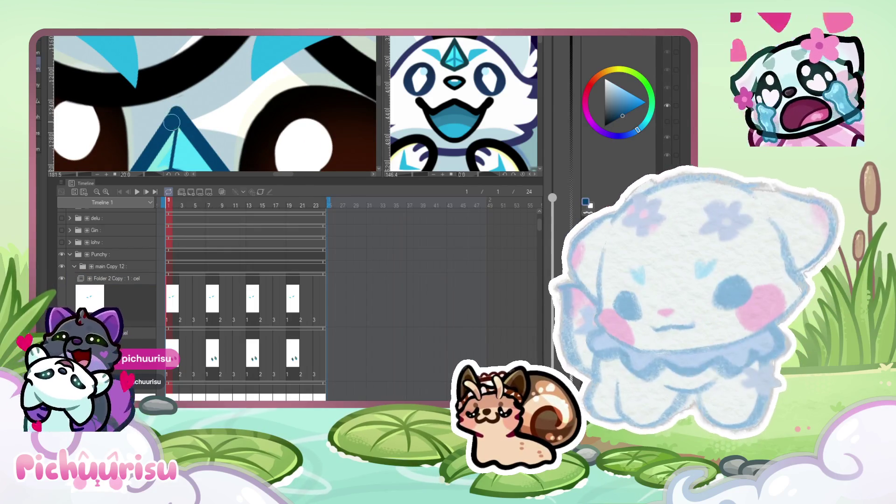
{"action": "scroll", "coordinate": [216, 61], "scroll_direction": "up", "scroll_amount": 1}
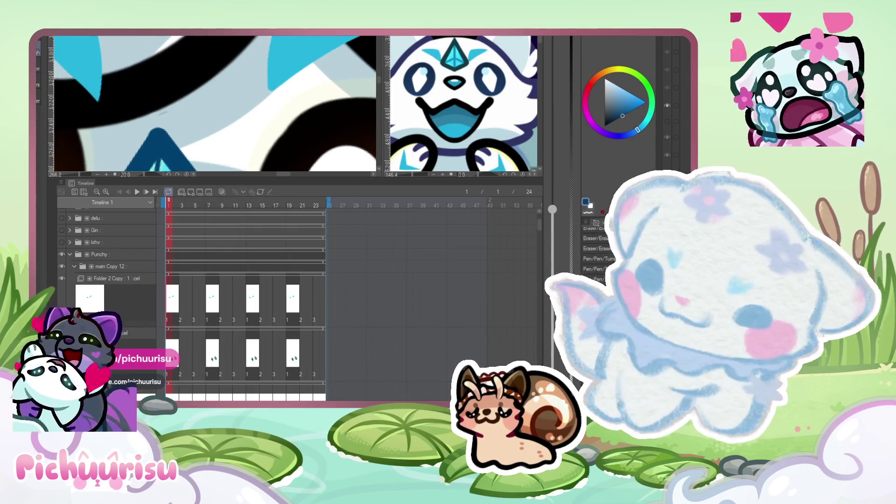
{"action": "scroll", "coordinate": [171, 115], "scroll_direction": "up", "scroll_amount": 1}
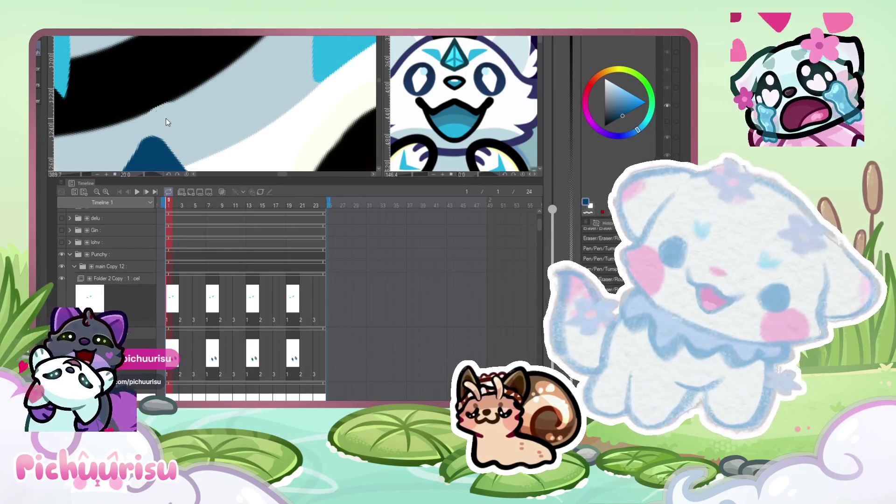
{"action": "scroll", "coordinate": [171, 117], "scroll_direction": "down", "scroll_amount": 3}
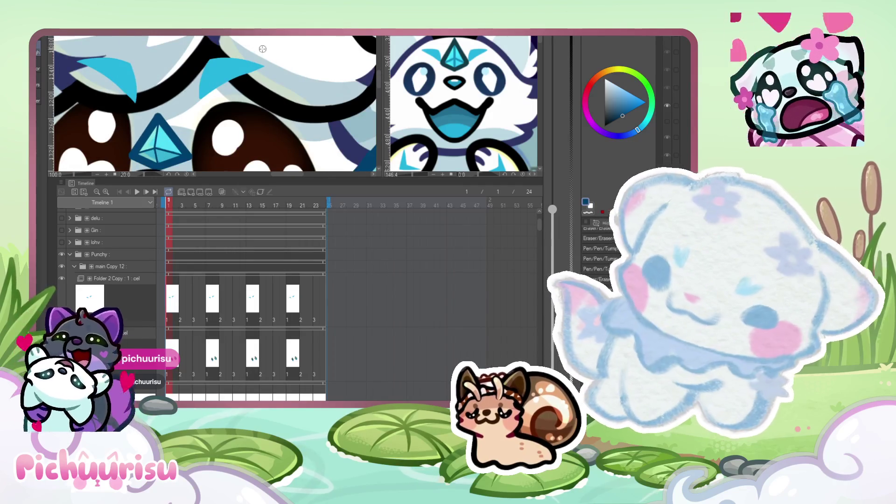
{"action": "scroll", "coordinate": [250, 43], "scroll_direction": "down", "scroll_amount": 5}
{"action": "scroll", "coordinate": [244, 95], "scroll_direction": "up", "scroll_amount": 4}
{"action": "scroll", "coordinate": [245, 96], "scroll_direction": "down", "scroll_amount": 6}
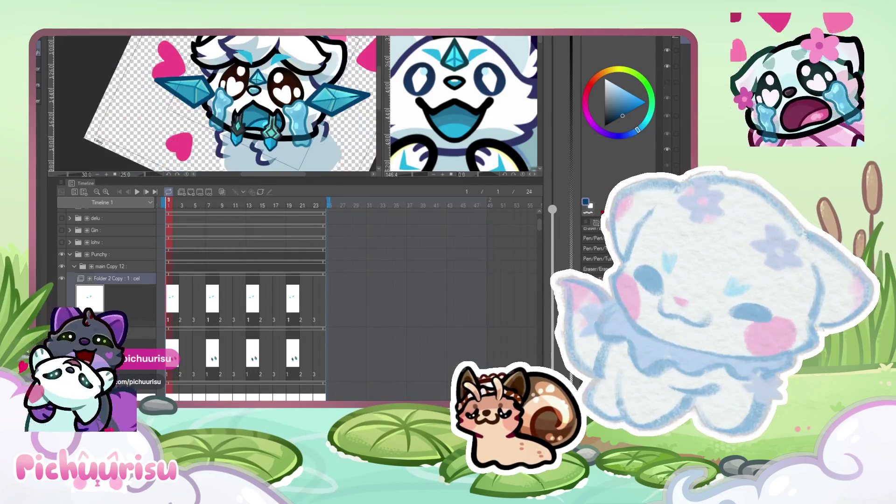
Toggle the Layer palette folder arrows, collapsing one folder and opening the others to list their layers.
{"action": "scroll", "coordinate": [290, 75], "scroll_direction": "up", "scroll_amount": 6}
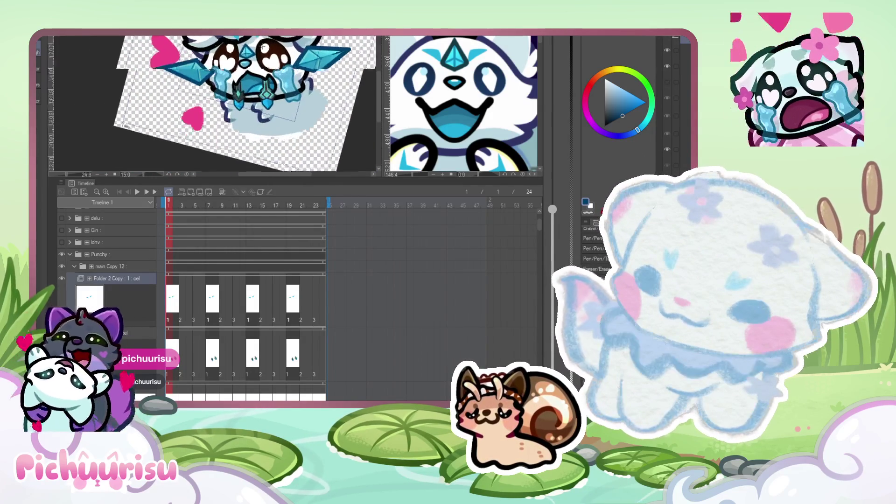
{"action": "scroll", "coordinate": [214, 105], "scroll_direction": "up", "scroll_amount": 1}
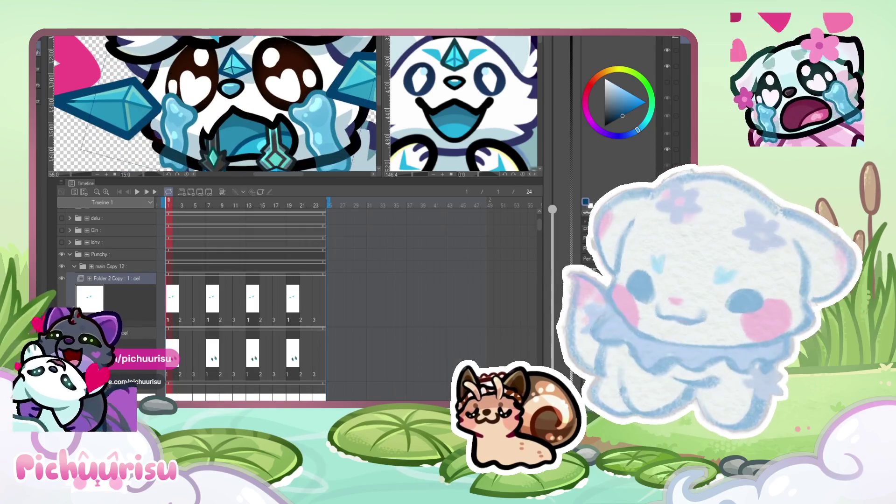
{"action": "scroll", "coordinate": [214, 105], "scroll_direction": "down", "scroll_amount": 3}
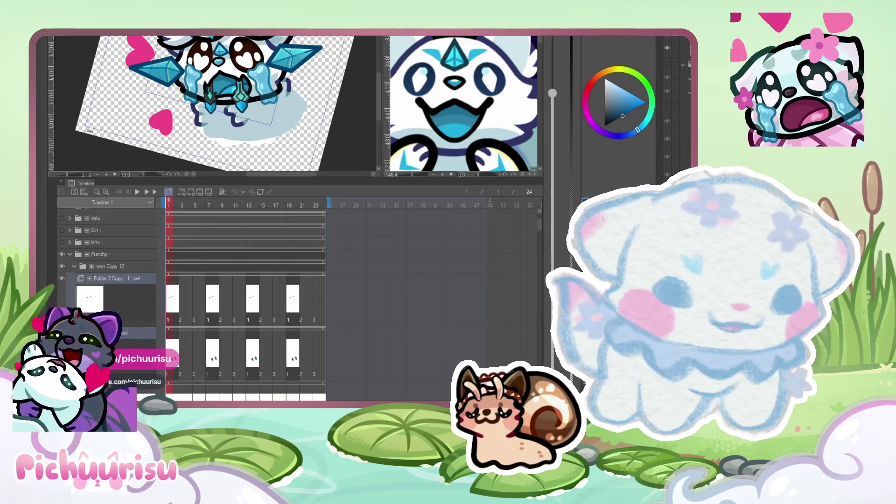
{"action": "left_click", "coordinate": [684, 64]}
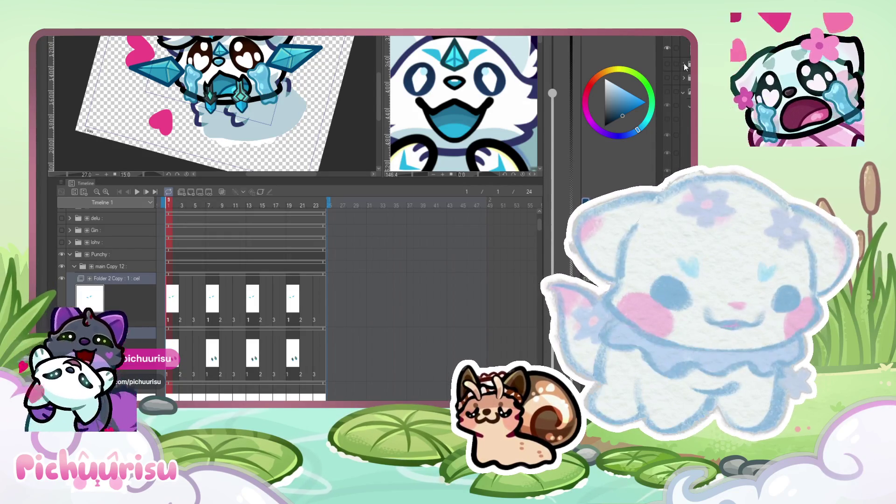
{"action": "left_click", "coordinate": [685, 94]}
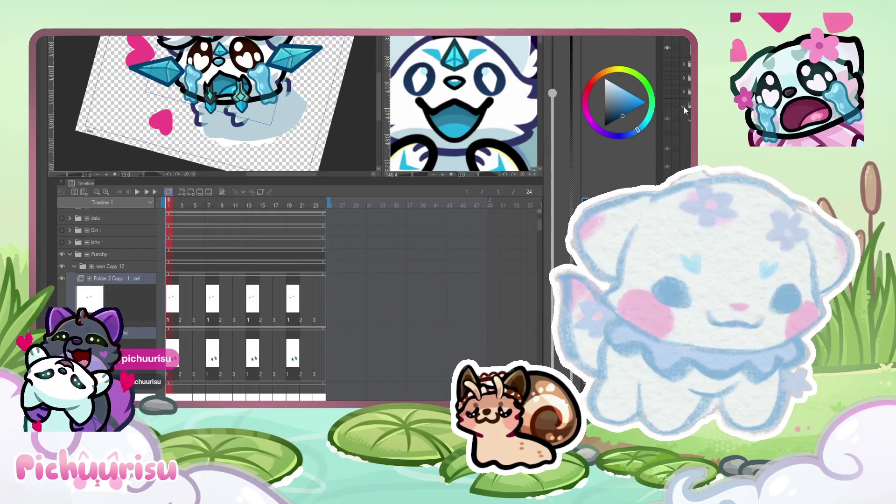
{"action": "left_click", "coordinate": [685, 122]}
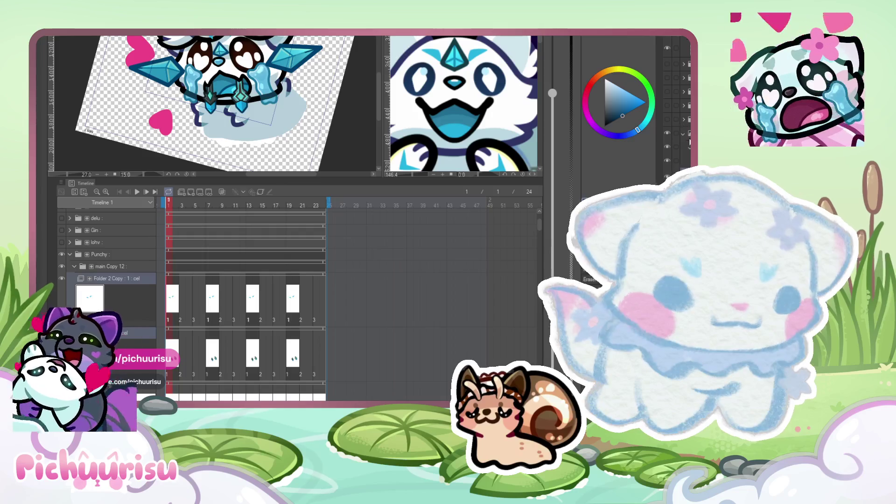
{"action": "left_click", "coordinate": [684, 94]}
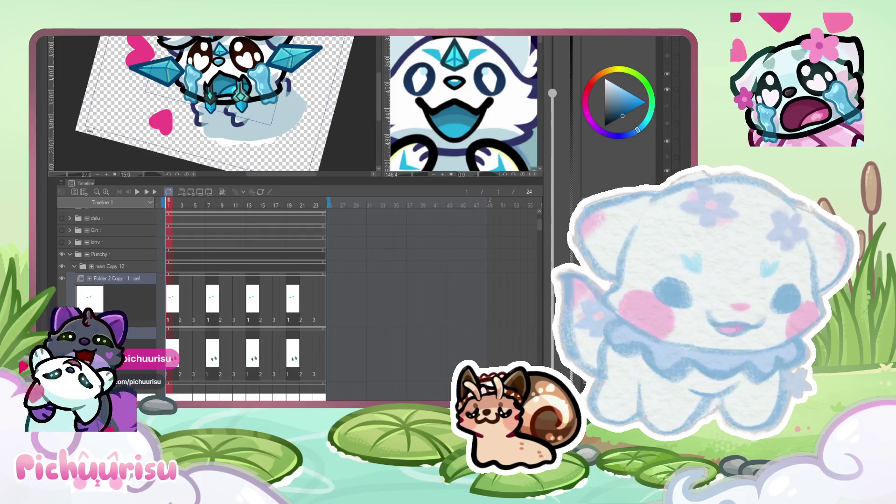
{"action": "left_click", "coordinate": [685, 93]}
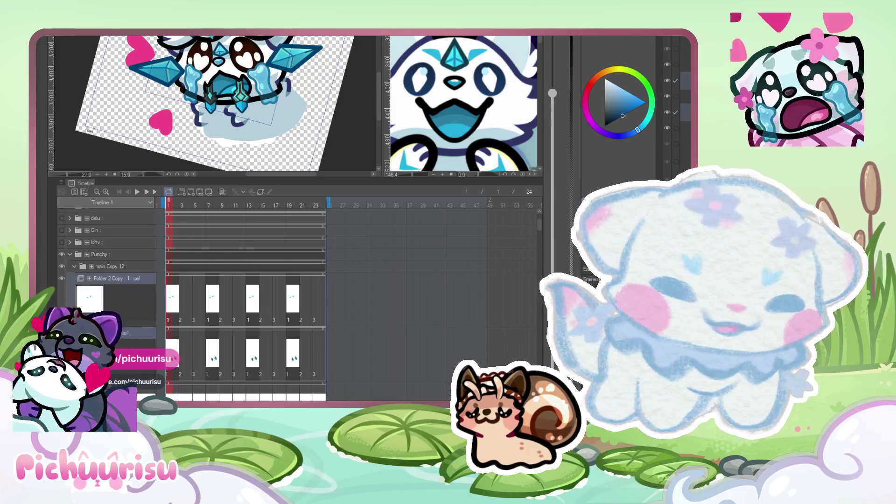
{"action": "key", "text": "ctrl+v"}
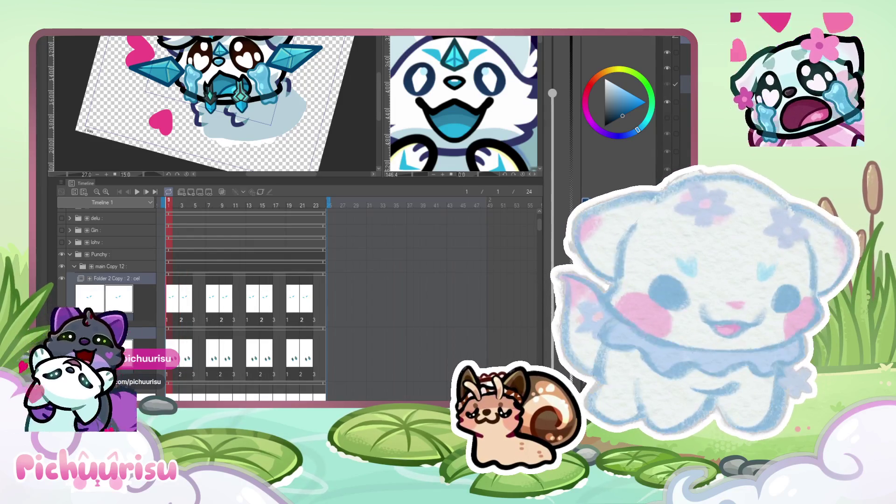
{"action": "key", "text": "ctrl+v"}
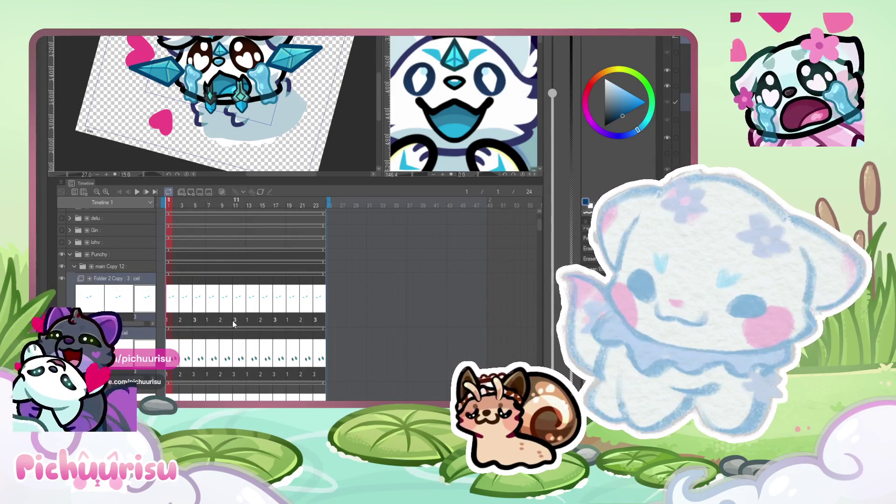
{"action": "left_click", "coordinate": [243, 305]}
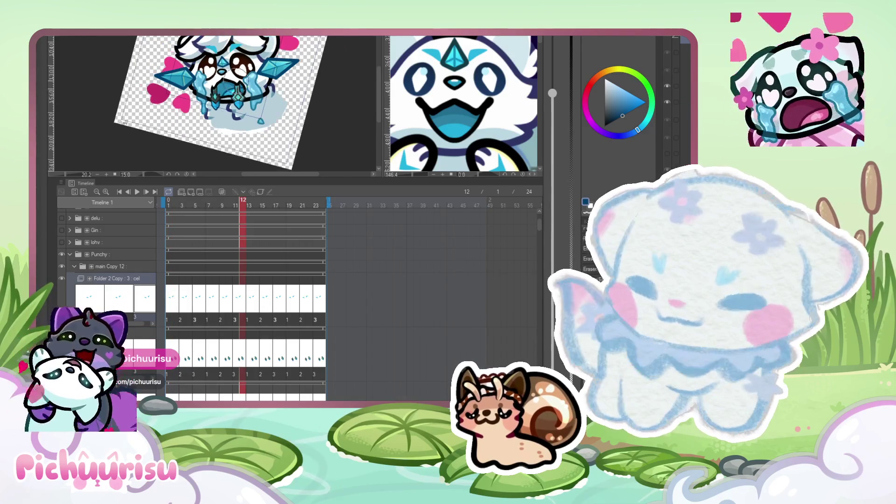
{"action": "scroll", "coordinate": [275, 70], "scroll_direction": "up", "scroll_amount": 1}
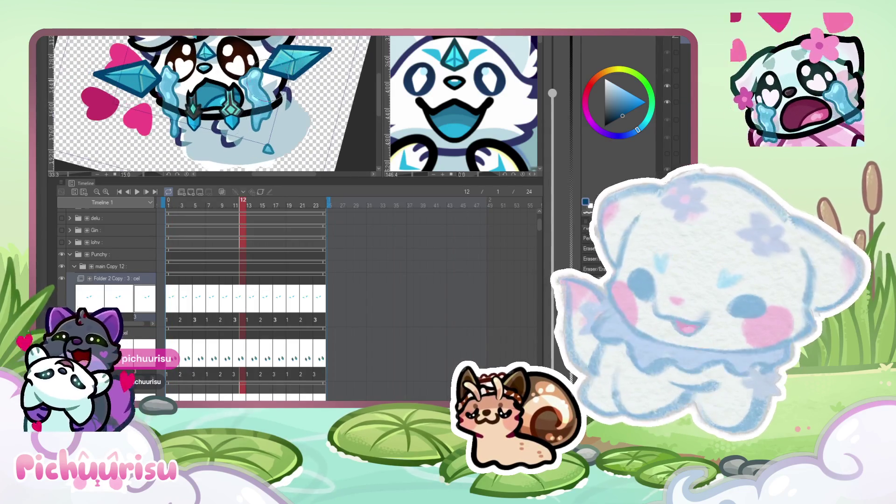
{"action": "key", "text": "bracketright"}
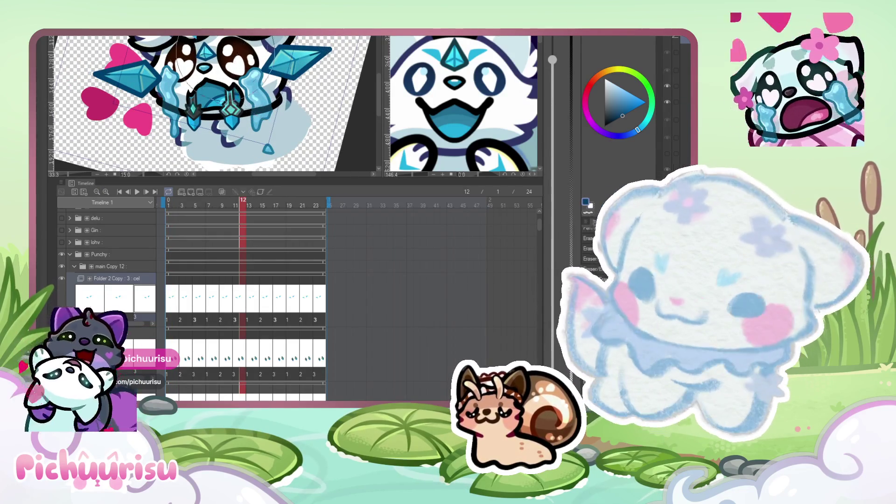
{"action": "scroll", "coordinate": [206, 51], "scroll_direction": "up", "scroll_amount": 1}
{"action": "scroll", "coordinate": [224, 79], "scroll_direction": "down", "scroll_amount": 1}
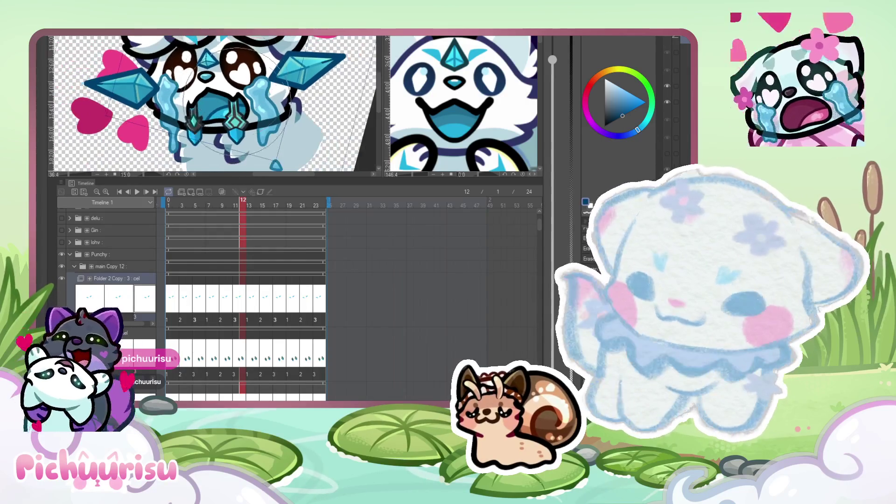
{"action": "scroll", "coordinate": [233, 107], "scroll_direction": "down", "scroll_amount": 5}
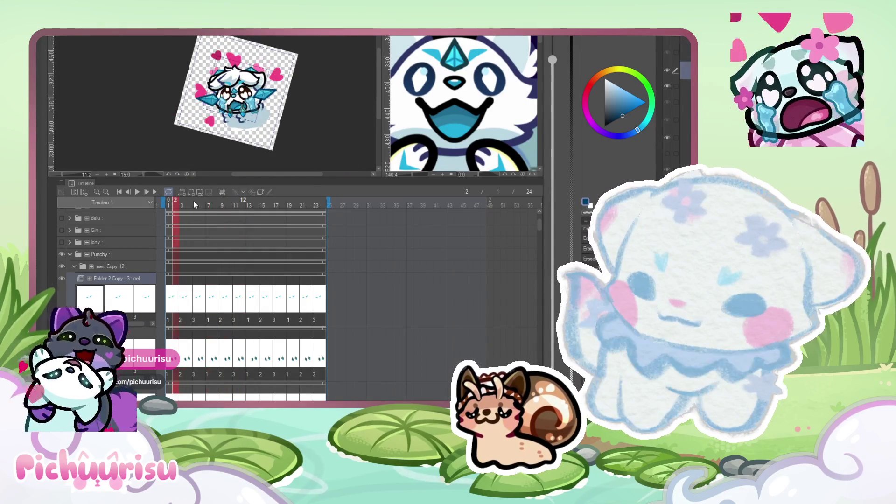
{"action": "left_click_drag", "start_coordinate": [238, 198], "coordinate": [218, 192]}
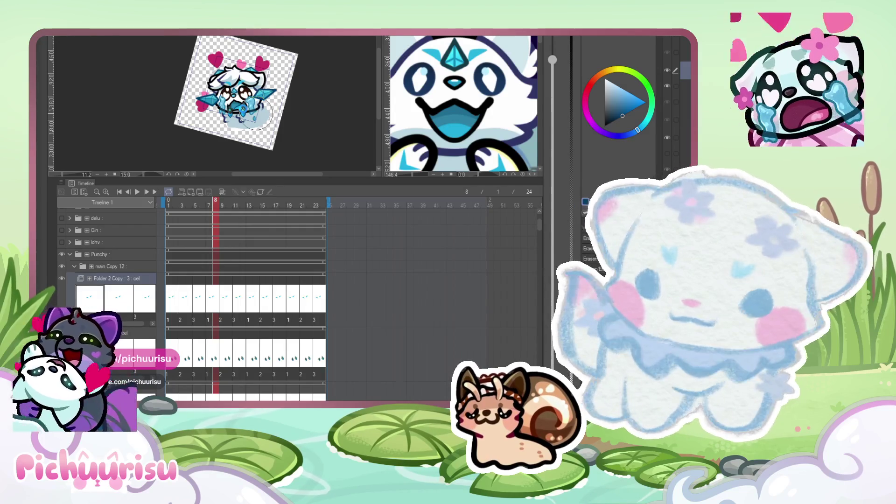
Select the working layer and move the Timeline to frame 9, then frame 11.
{"action": "left_click", "coordinate": [675, 106]}
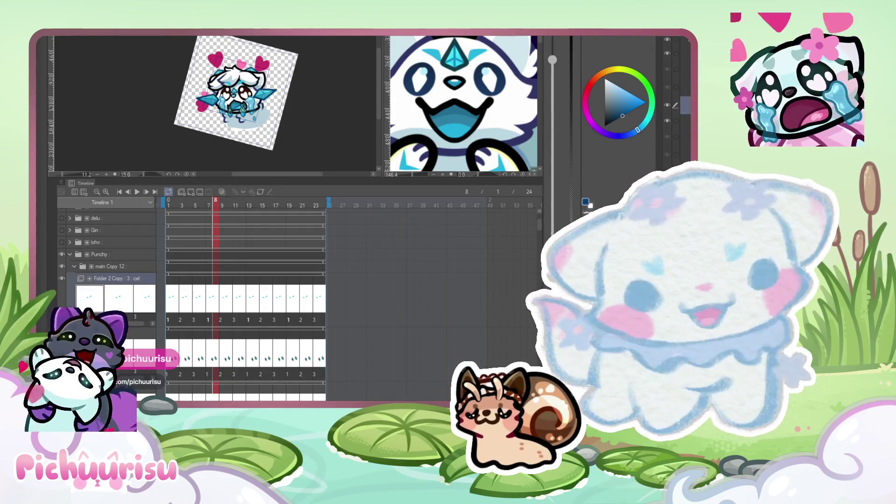
{"action": "scroll", "coordinate": [177, 90], "scroll_direction": "up", "scroll_amount": 2}
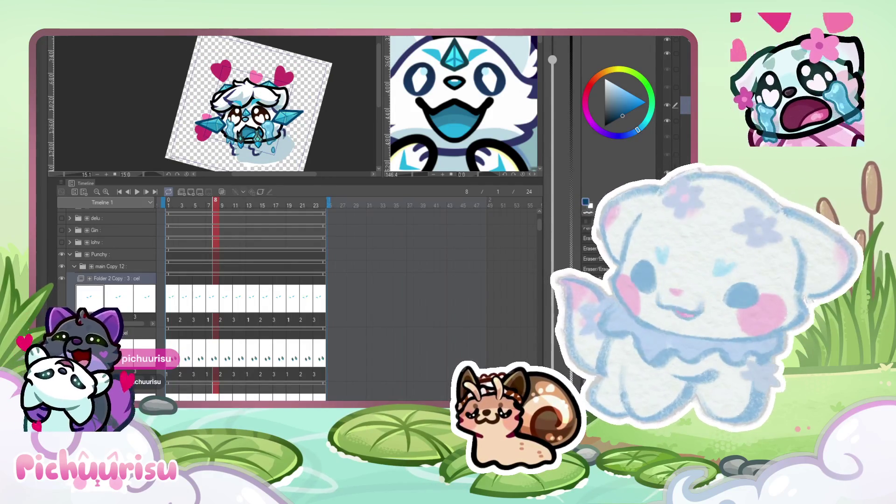
{"action": "scroll", "coordinate": [166, 110], "scroll_direction": "up", "scroll_amount": 5}
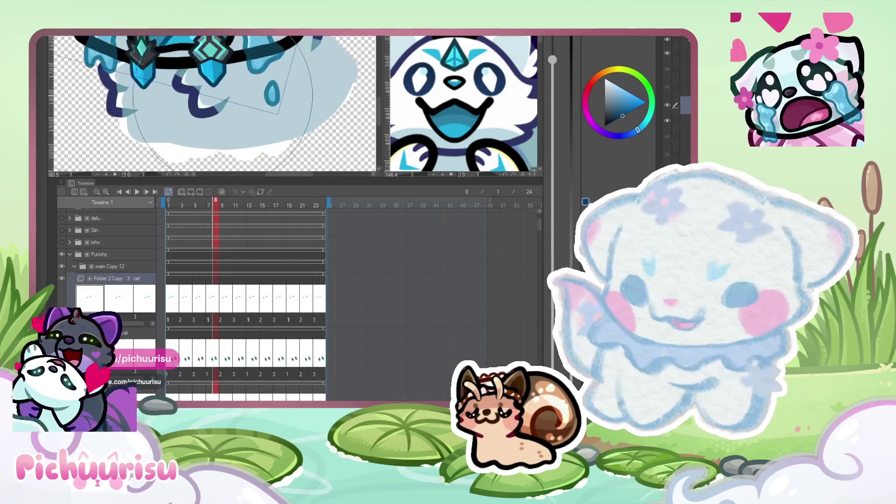
{"action": "scroll", "coordinate": [223, 98], "scroll_direction": "down", "scroll_amount": 3}
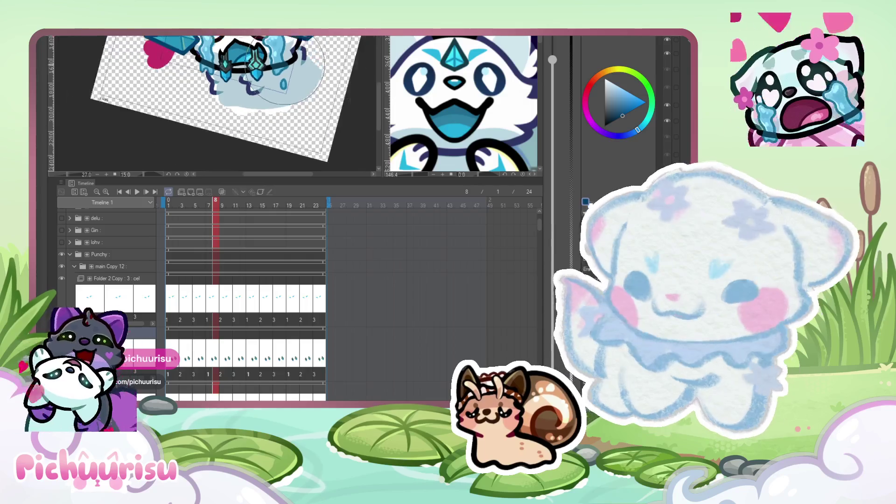
{"action": "scroll", "coordinate": [285, 70], "scroll_direction": "up", "scroll_amount": 1}
{"action": "left_click", "coordinate": [227, 364]}
{"action": "scroll", "coordinate": [262, 103], "scroll_direction": "up", "scroll_amount": 2}
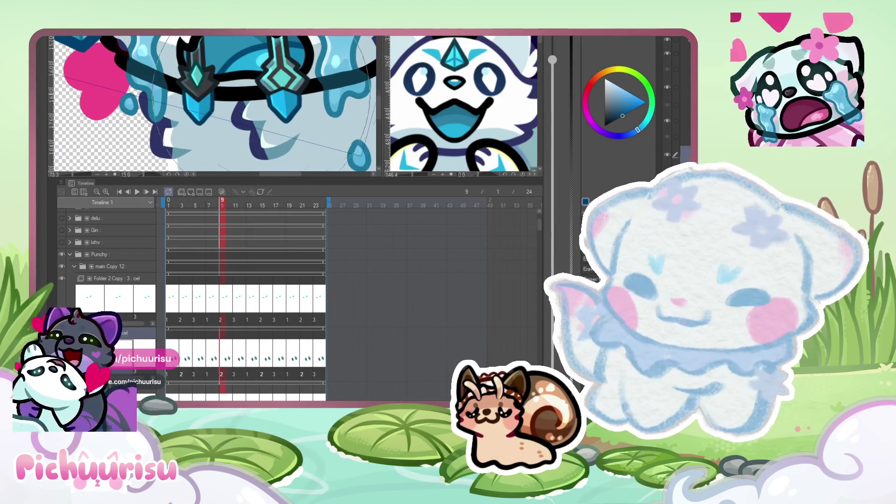
{"action": "scroll", "coordinate": [252, 70], "scroll_direction": "down", "scroll_amount": 2}
{"action": "scroll", "coordinate": [250, 67], "scroll_direction": "up", "scroll_amount": 3}
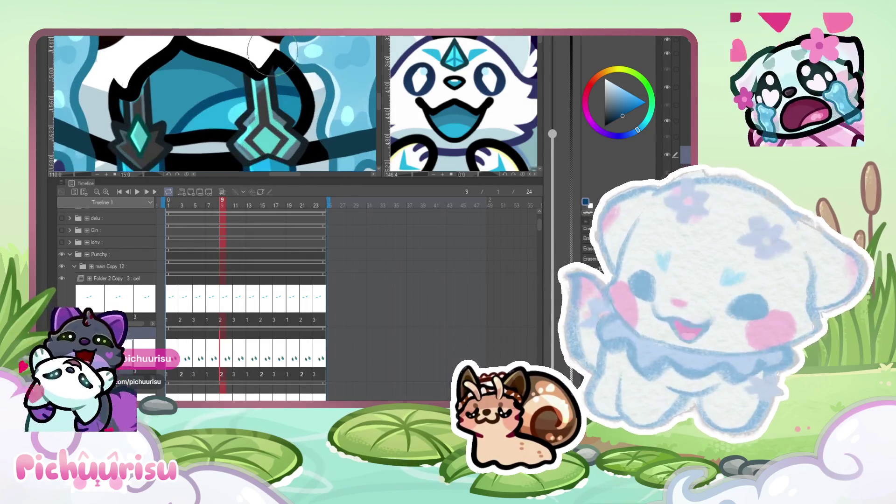
{"action": "scroll", "coordinate": [280, 57], "scroll_direction": "down", "scroll_amount": 2}
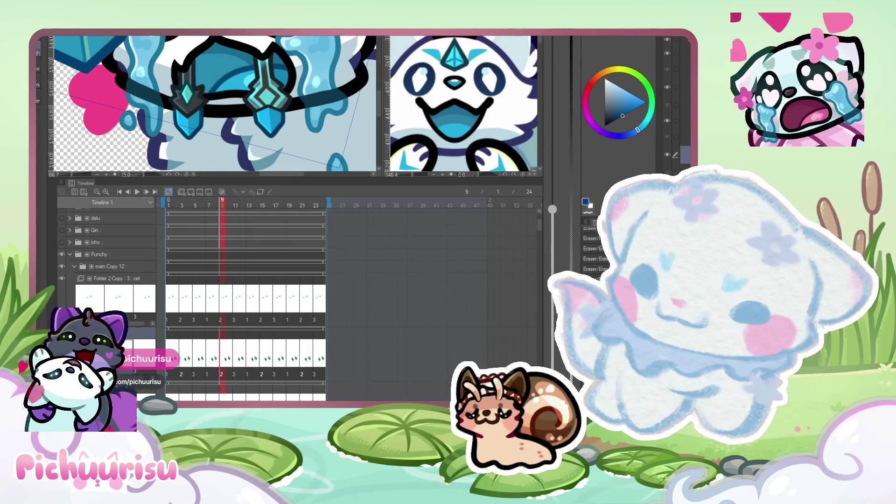
{"action": "scroll", "coordinate": [177, 63], "scroll_direction": "up", "scroll_amount": 2}
{"action": "scroll", "coordinate": [170, 66], "scroll_direction": "down", "scroll_amount": 1}
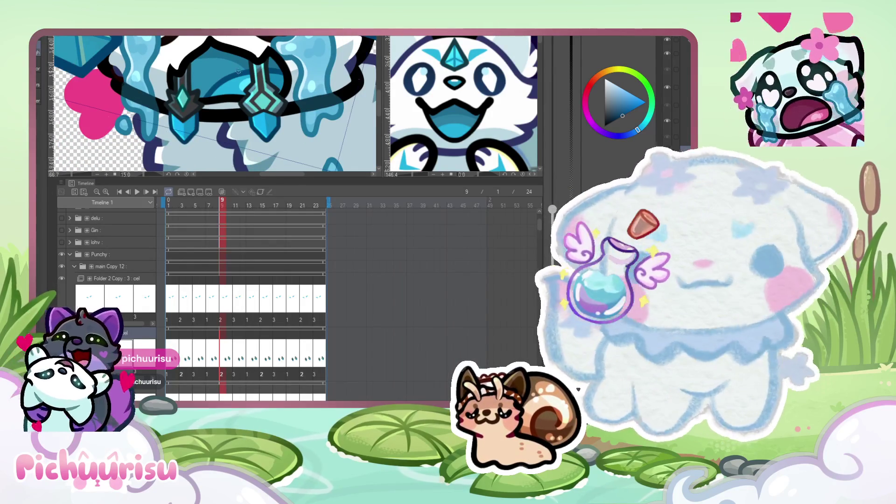
{"action": "key", "text": "Return"}
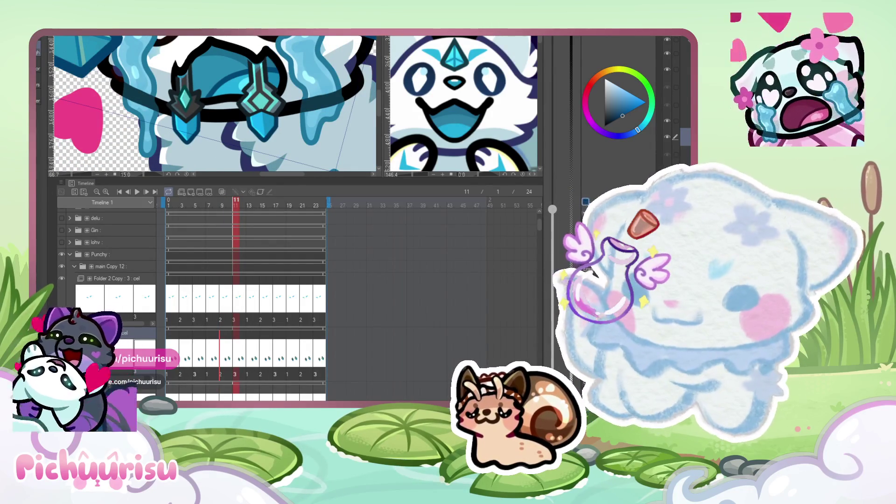
With the Eraser and the whole sticker in view, refine the tear drips on frames 7, 3 and 5.
{"action": "key", "text": "e"}
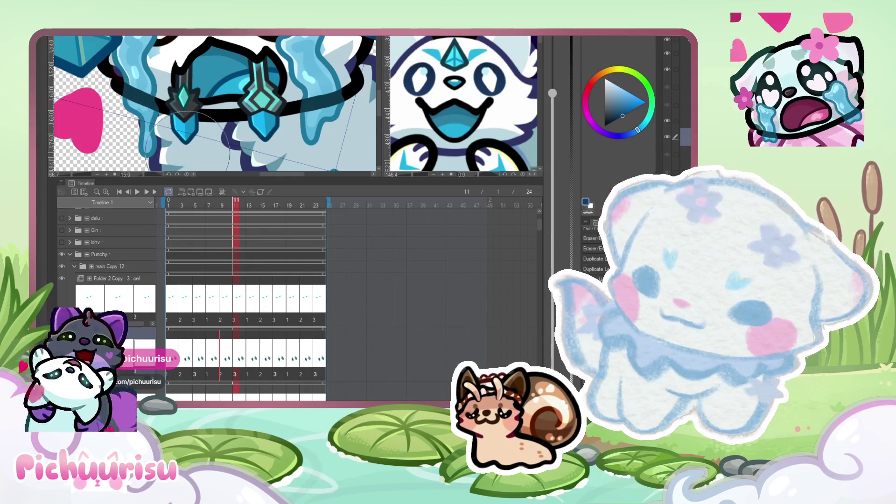
{"action": "key", "text": "ctrl+0"}
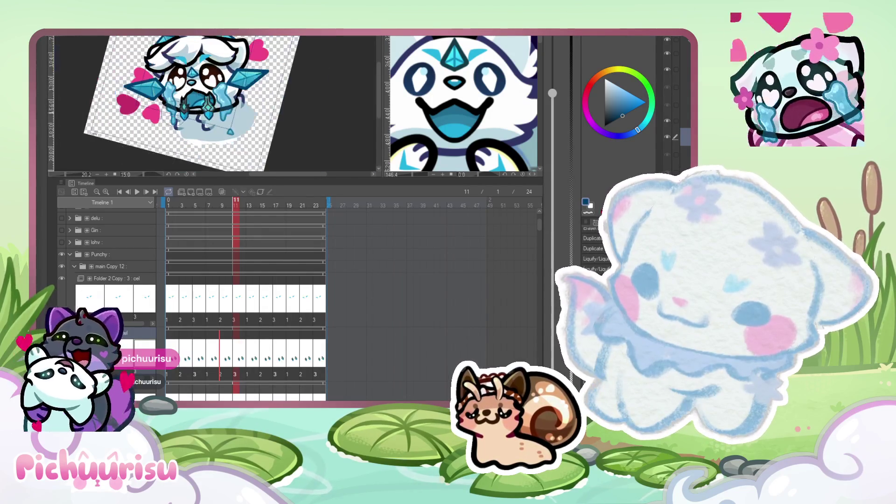
{"action": "mouse_move", "coordinate": [236, 208]}
{"action": "left_mouse_down"}
{"action": "mouse_move", "coordinate": [180, 213]}
{"action": "mouse_move", "coordinate": [215, 215]}
{"action": "mouse_move", "coordinate": [190, 215]}
{"action": "mouse_move", "coordinate": [222, 205]}
{"action": "left_mouse_up"}
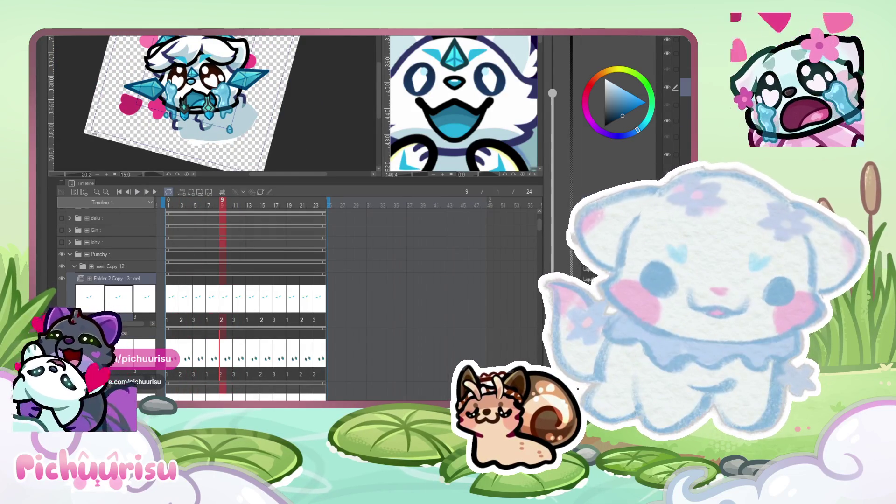
{"action": "left_click", "coordinate": [209, 206]}
{"action": "scroll", "coordinate": [214, 103], "scroll_direction": "up", "scroll_amount": 5}
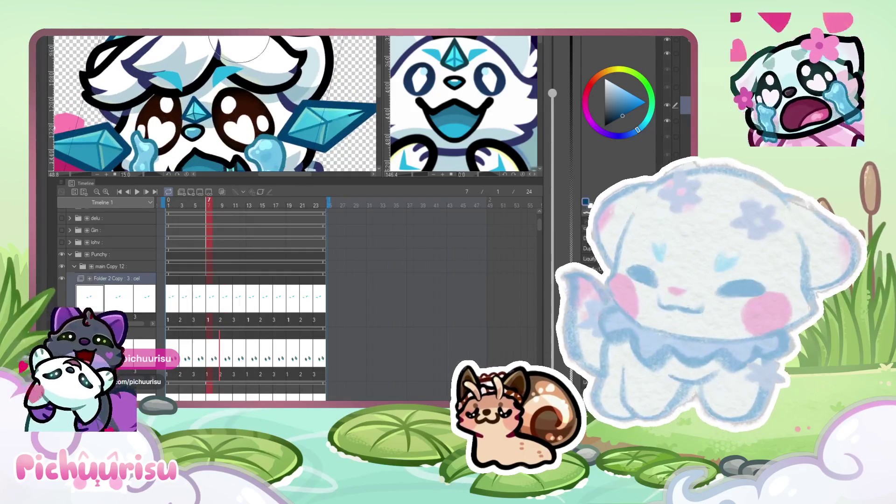
{"action": "left_click", "coordinate": [184, 298]}
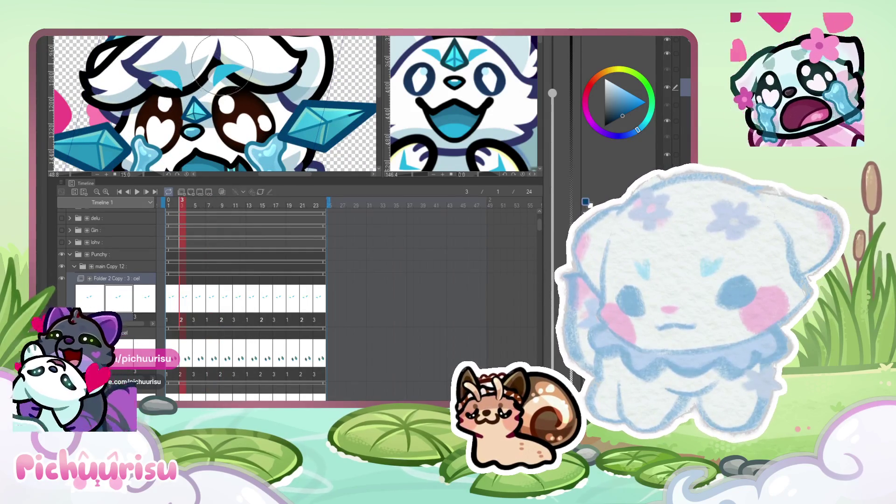
{"action": "key", "text": "Right"}
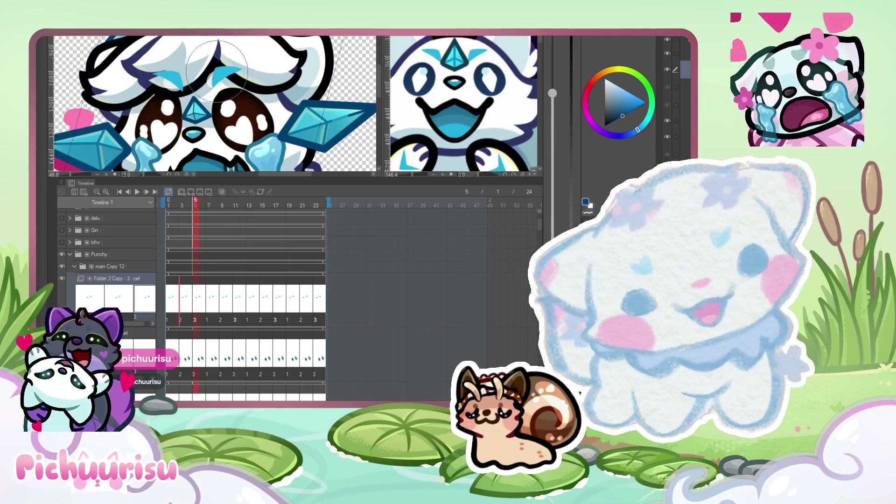
Select the Copy 12 folder, then switch to another layer for painting.
{"action": "scroll", "coordinate": [192, 76], "scroll_direction": "up", "scroll_amount": 3}
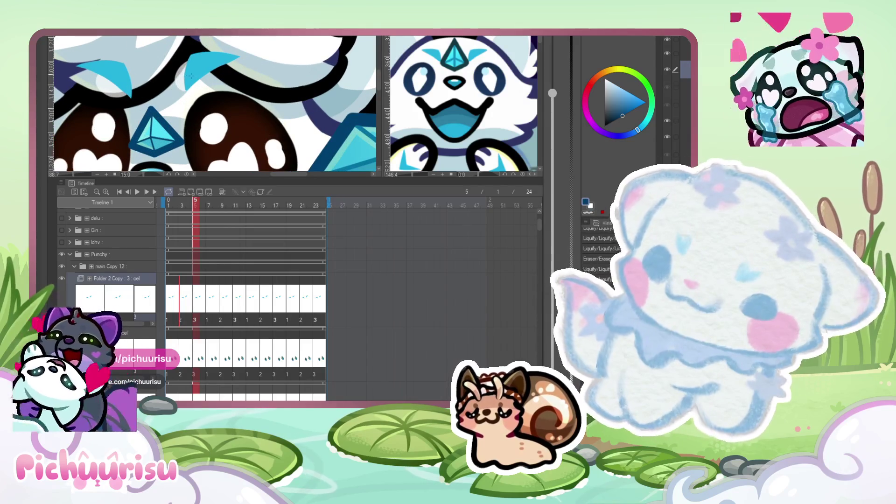
{"action": "scroll", "coordinate": [235, 72], "scroll_direction": "down", "scroll_amount": 2}
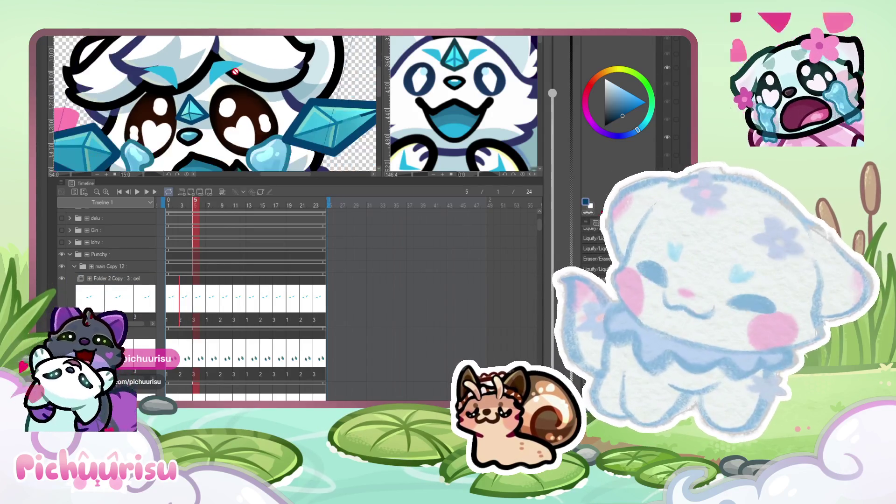
{"action": "scroll", "coordinate": [228, 69], "scroll_direction": "down", "scroll_amount": 5}
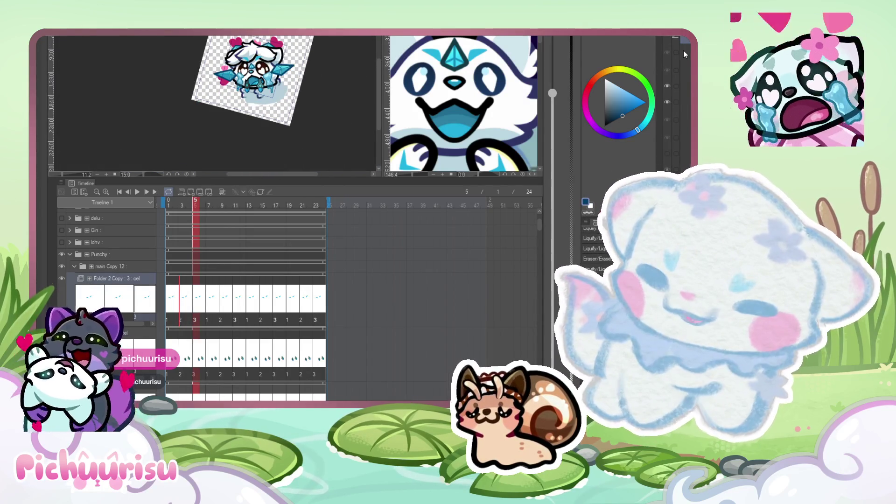
{"action": "left_click", "coordinate": [685, 41]}
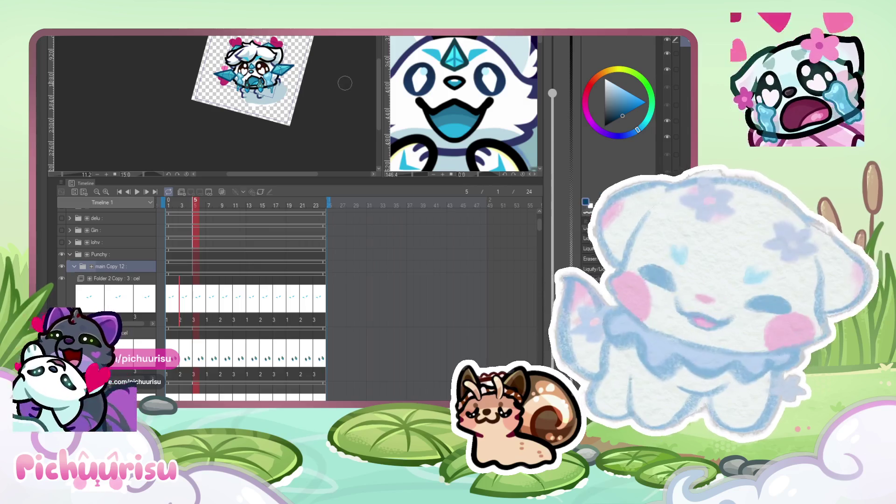
{"action": "scroll", "coordinate": [298, 84], "scroll_direction": "up", "scroll_amount": 3}
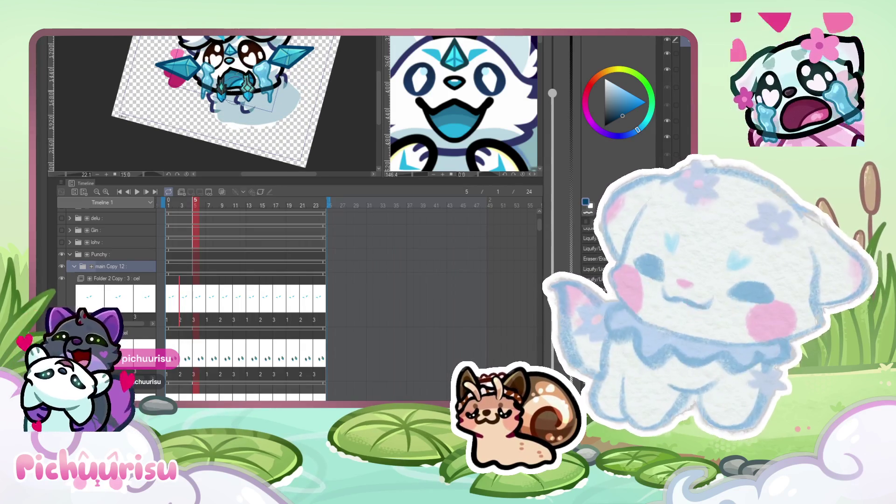
{"action": "scroll", "coordinate": [311, 57], "scroll_direction": "up", "scroll_amount": 2}
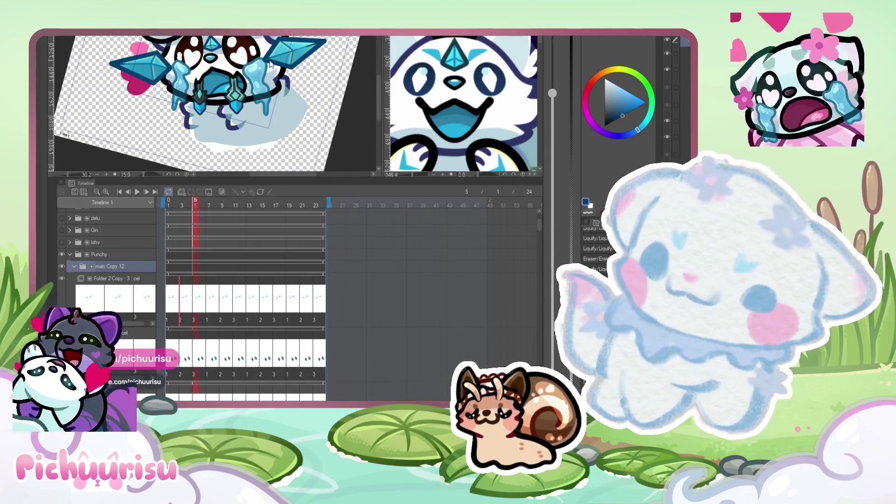
{"action": "left_click", "coordinate": [685, 41]}
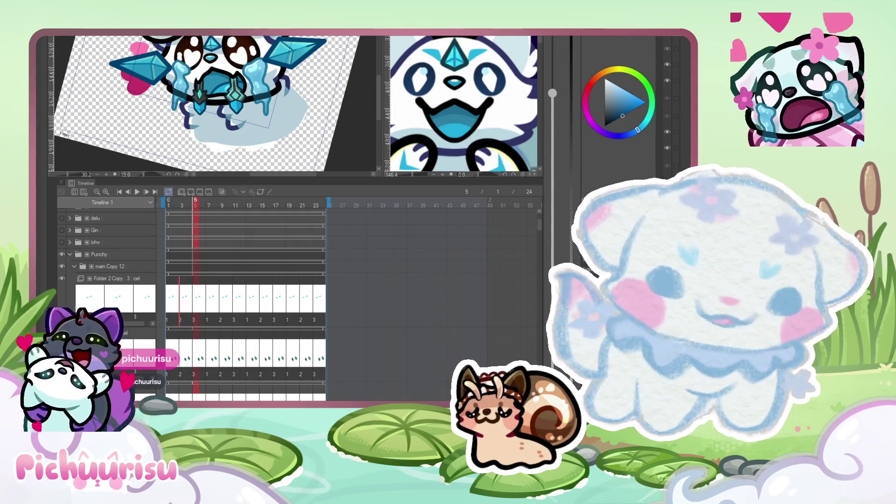
{"action": "scroll", "coordinate": [672, 103], "scroll_direction": "up", "scroll_amount": 1}
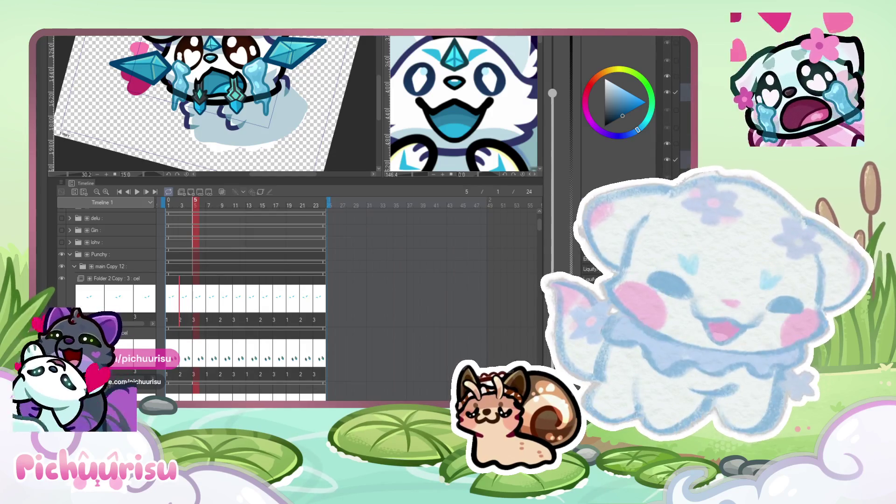
{"action": "scroll", "coordinate": [159, 88], "scroll_direction": "down", "scroll_amount": 2}
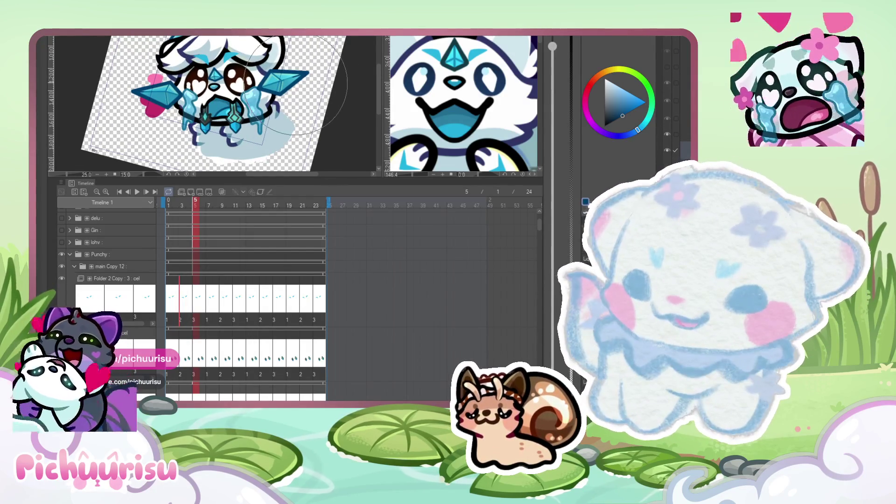
{"action": "scroll", "coordinate": [280, 80], "scroll_direction": "up", "scroll_amount": 1}
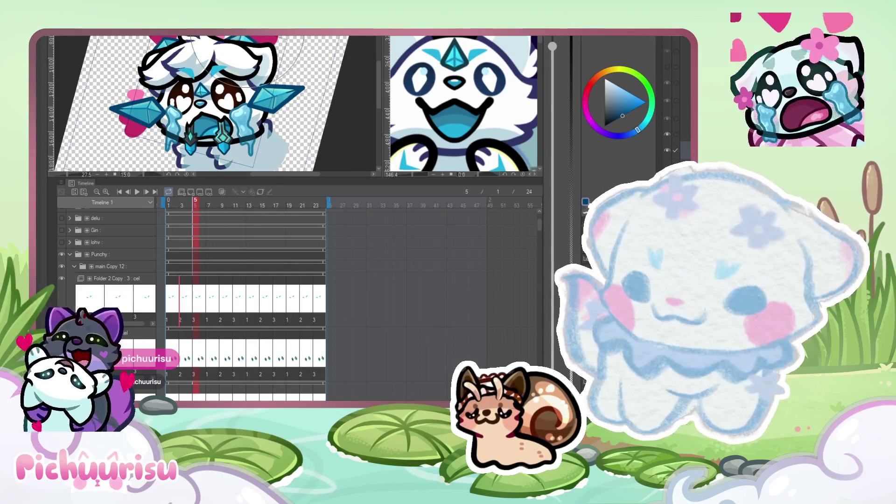
{"action": "scroll", "coordinate": [248, 58], "scroll_direction": "down", "scroll_amount": 4}
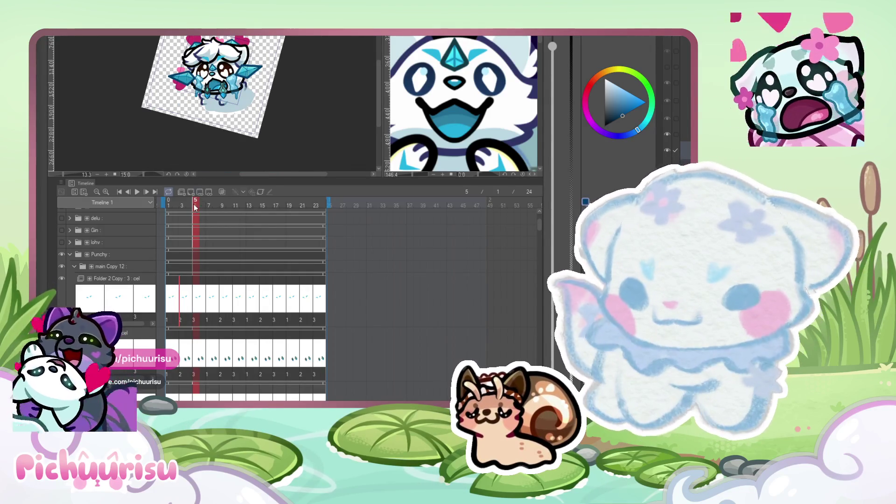
{"action": "scroll", "coordinate": [213, 70], "scroll_direction": "up", "scroll_amount": 2}
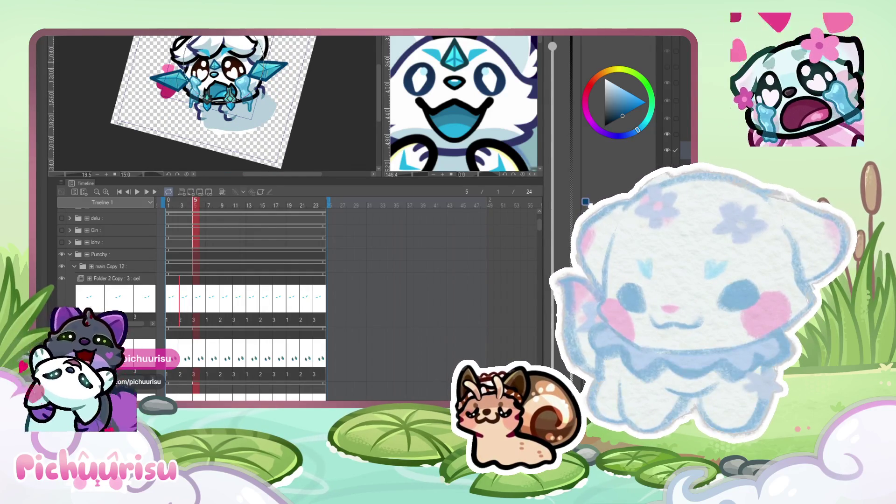
{"action": "left_click_drag", "start_coordinate": [195, 204], "coordinate": [197, 200]}
{"action": "scroll", "coordinate": [212, 98], "scroll_direction": "up", "scroll_amount": 1}
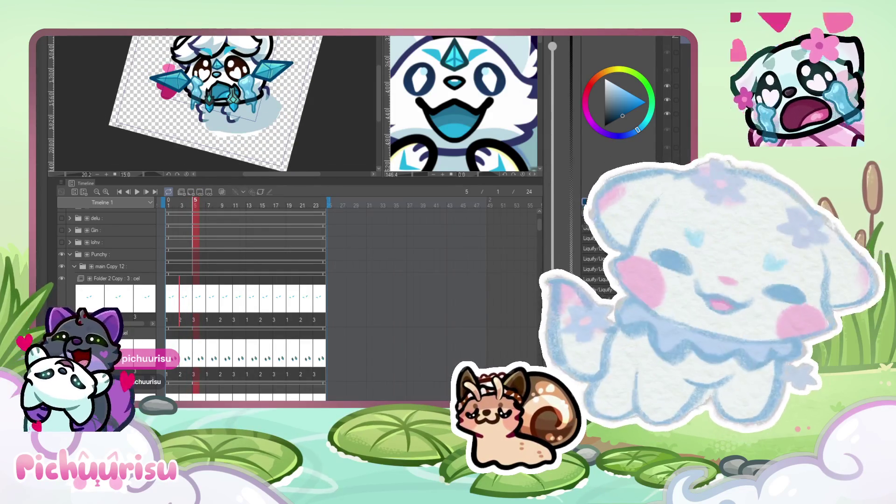
{"action": "left_click", "coordinate": [182, 203]}
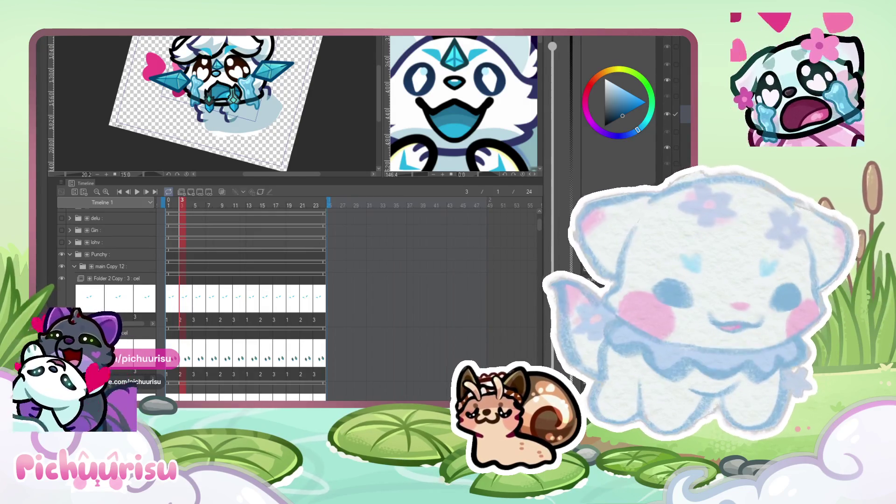
{"action": "left_click", "coordinate": [683, 84]}
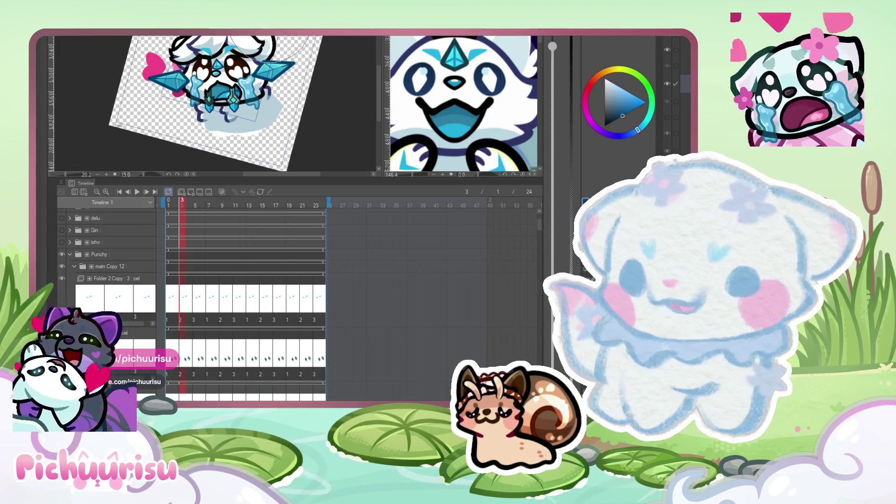
{"action": "scroll", "coordinate": [182, 40], "scroll_direction": "down", "scroll_amount": 2}
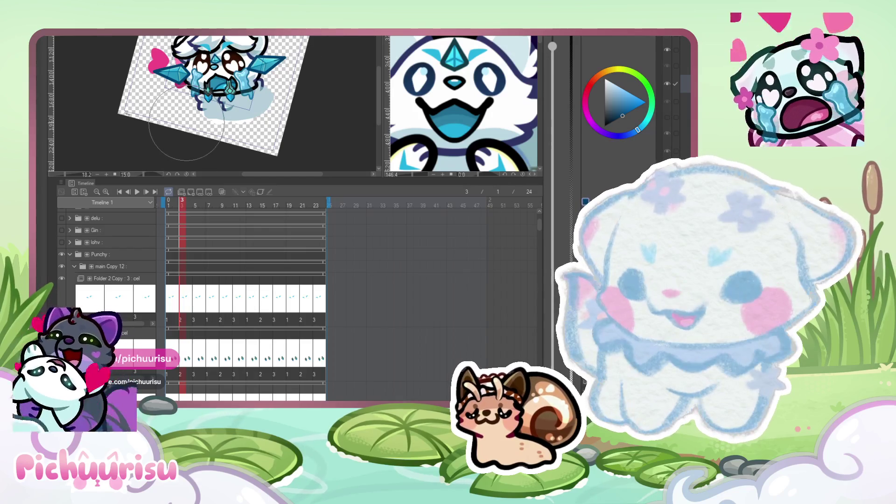
{"action": "mouse_move", "coordinate": [182, 205]}
{"action": "left_mouse_down"}
{"action": "mouse_move", "coordinate": [204, 206]}
{"action": "mouse_move", "coordinate": [176, 208]}
{"action": "left_mouse_up"}
{"action": "scroll", "coordinate": [213, 88], "scroll_direction": "up", "scroll_amount": 4}
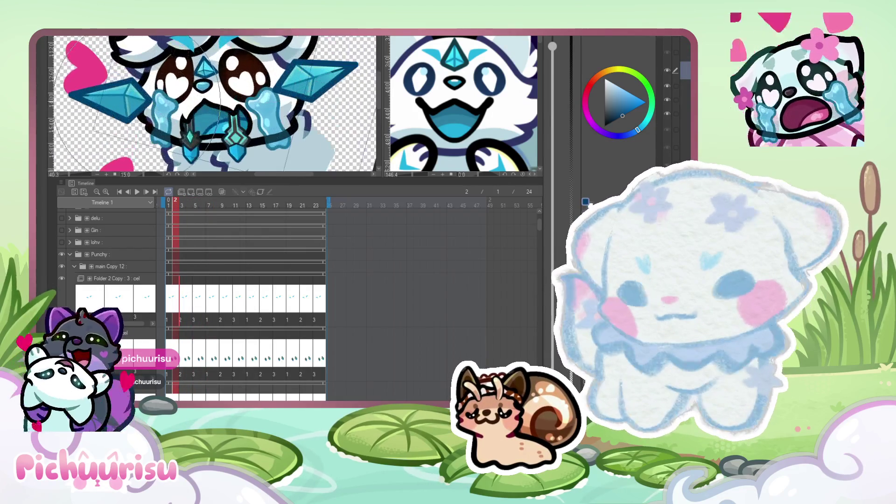
{"action": "scroll", "coordinate": [212, 89], "scroll_direction": "up", "scroll_amount": 1}
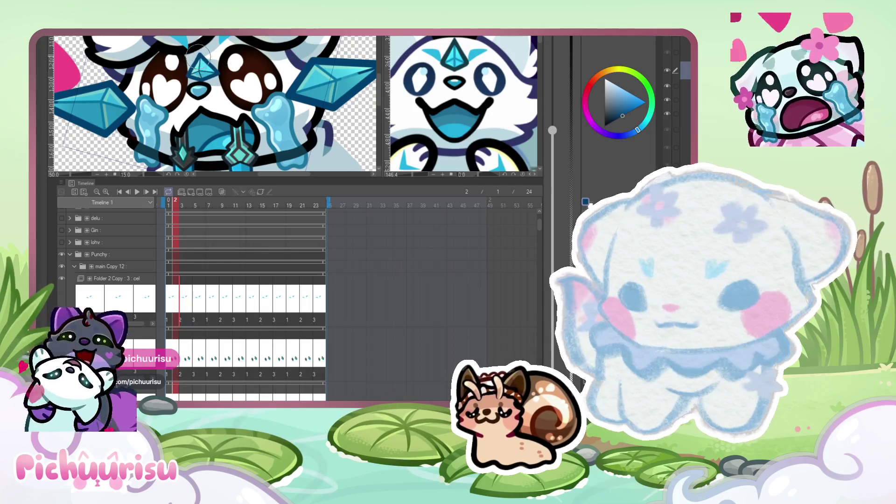
{"action": "mouse_move", "coordinate": [175, 206]}
{"action": "left_mouse_down"}
{"action": "mouse_move", "coordinate": [191, 209]}
{"action": "mouse_move", "coordinate": [171, 215]}
{"action": "mouse_move", "coordinate": [199, 207]}
{"action": "left_mouse_up"}
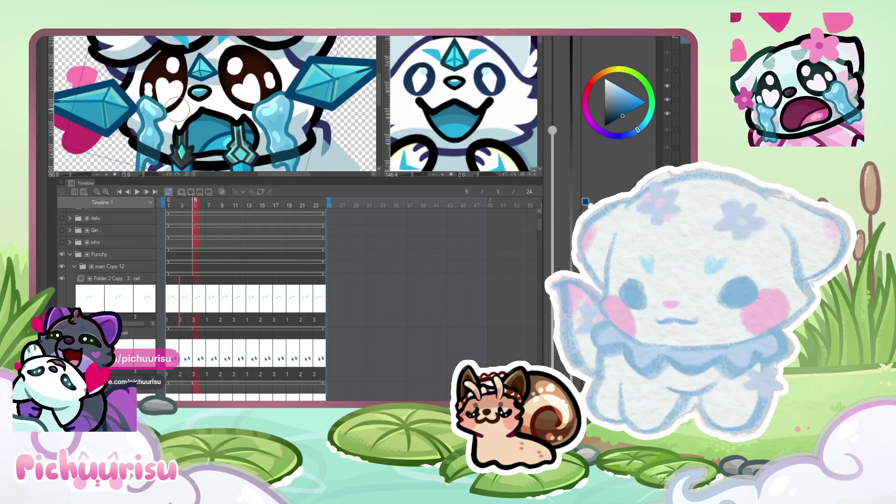
{"action": "scroll", "coordinate": [177, 110], "scroll_direction": "up", "scroll_amount": 1}
{"action": "key", "text": "bracketright"}
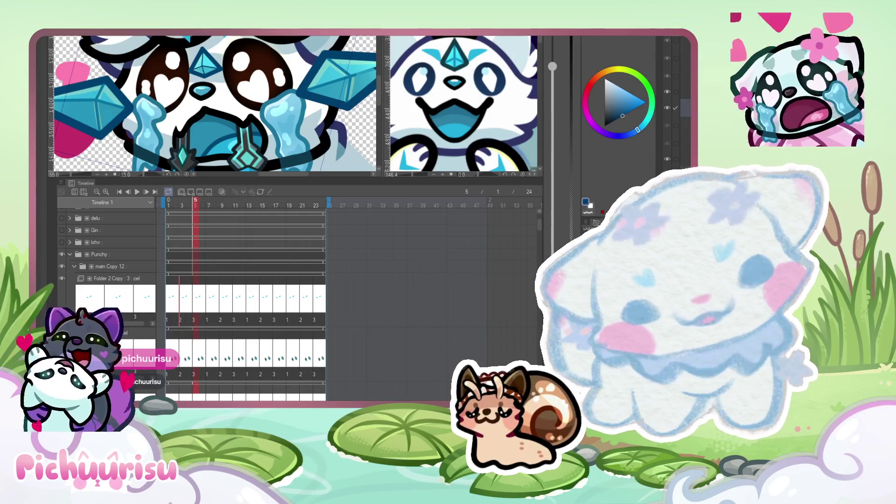
{"action": "scroll", "coordinate": [672, 103], "scroll_direction": "down", "scroll_amount": 2}
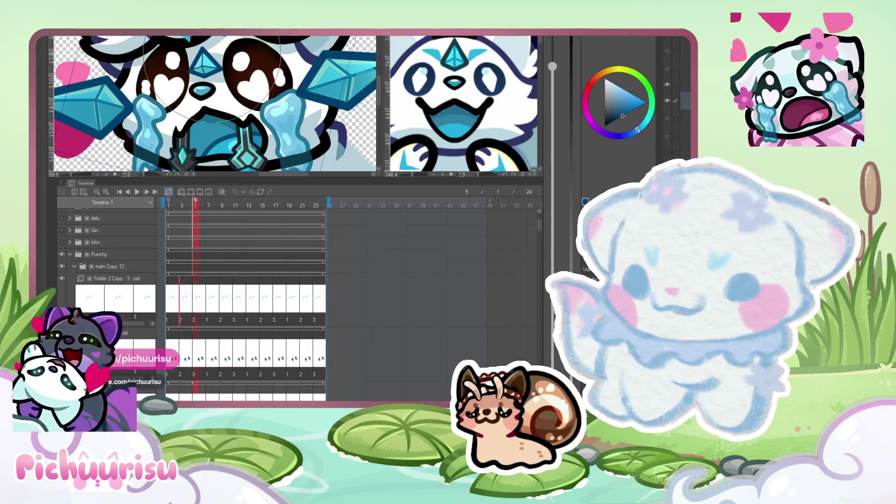
{"action": "scroll", "coordinate": [215, 88], "scroll_direction": "up", "scroll_amount": 2}
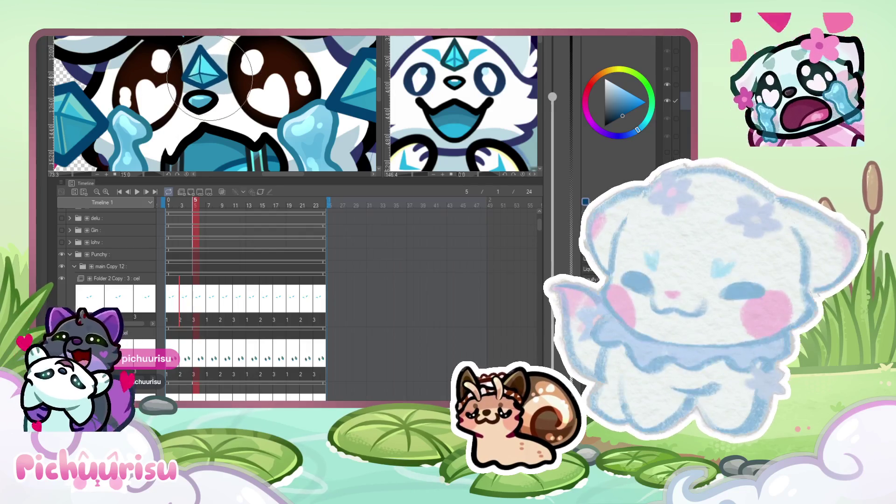
{"action": "scroll", "coordinate": [210, 74], "scroll_direction": "down", "scroll_amount": 2}
{"action": "mouse_move", "coordinate": [196, 207]}
{"action": "left_mouse_down"}
{"action": "mouse_move", "coordinate": [222, 207]}
{"action": "mouse_move", "coordinate": [176, 208]}
{"action": "mouse_move", "coordinate": [195, 205]}
{"action": "left_mouse_up"}
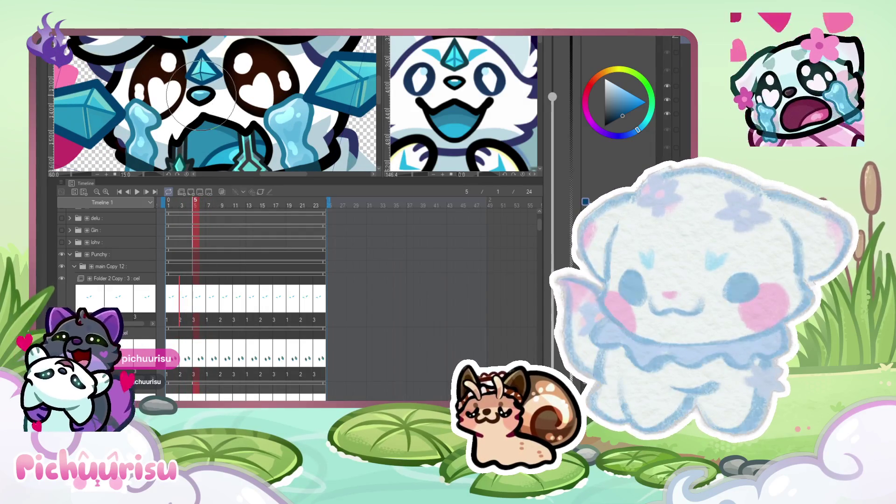
{"action": "scroll", "coordinate": [200, 95], "scroll_direction": "down", "scroll_amount": 3}
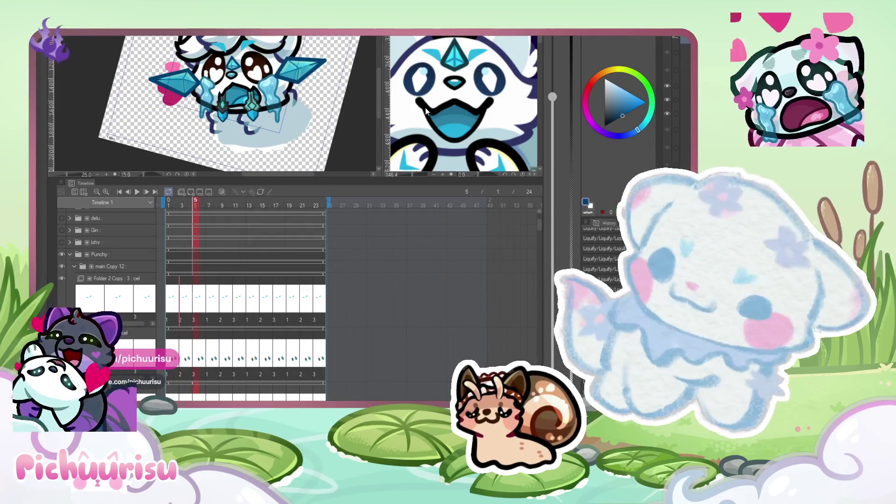
{"action": "key", "text": "ctrl+Tab"}
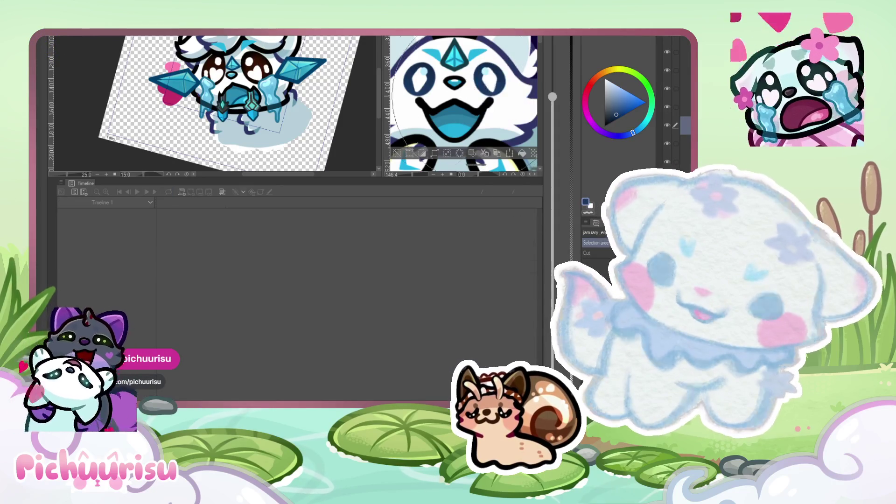
{"action": "key", "text": "ctrl+Tab"}
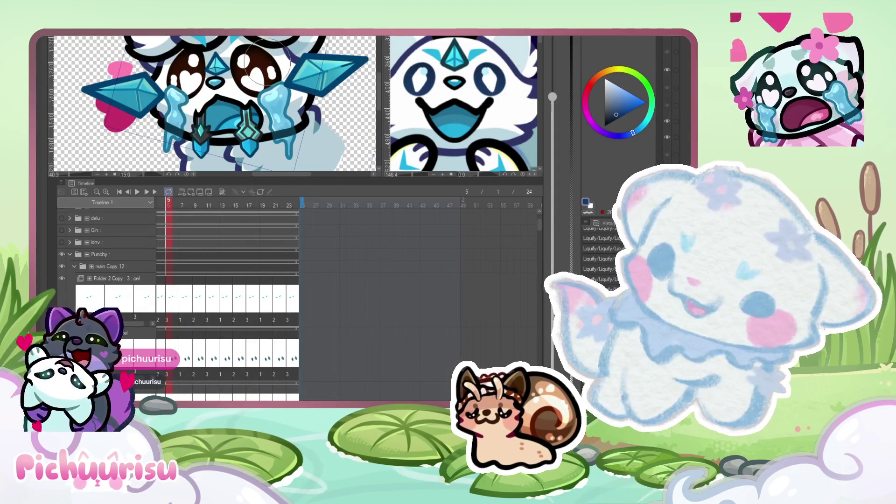
{"action": "scroll", "coordinate": [265, 61], "scroll_direction": "down", "scroll_amount": 2}
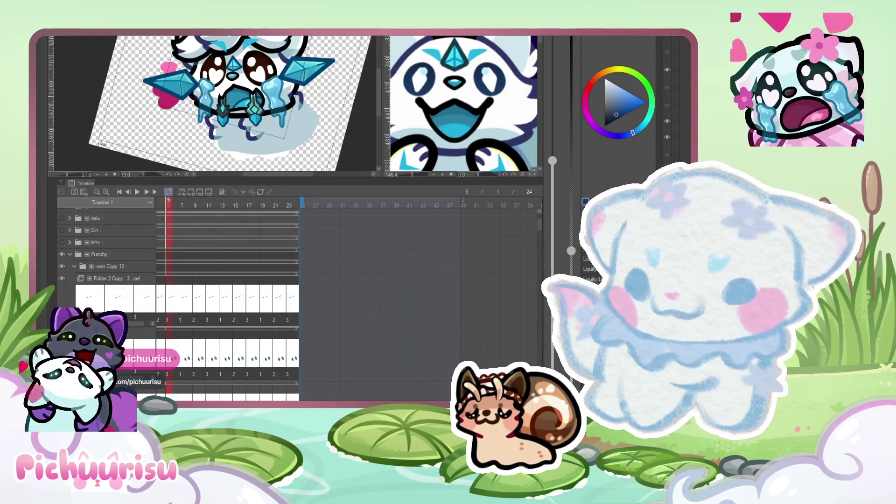
{"action": "scroll", "coordinate": [197, 90], "scroll_direction": "down", "scroll_amount": 2}
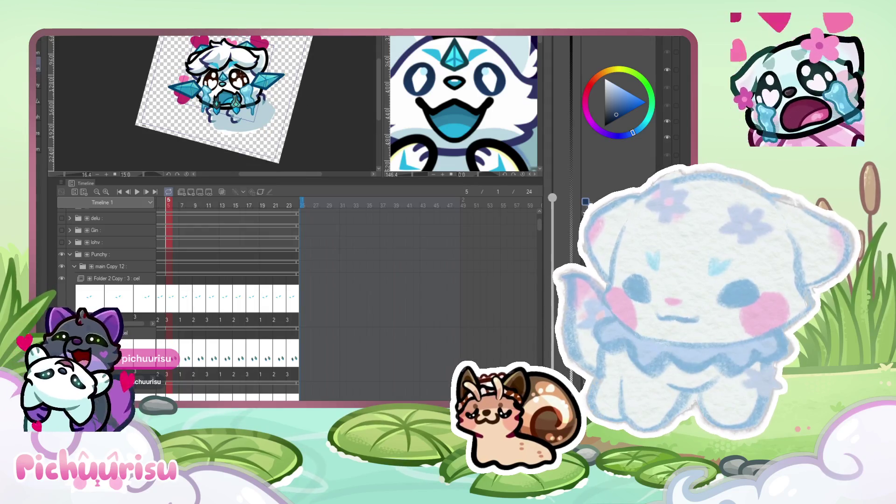
{"action": "scroll", "coordinate": [229, 105], "scroll_direction": "up", "scroll_amount": 2}
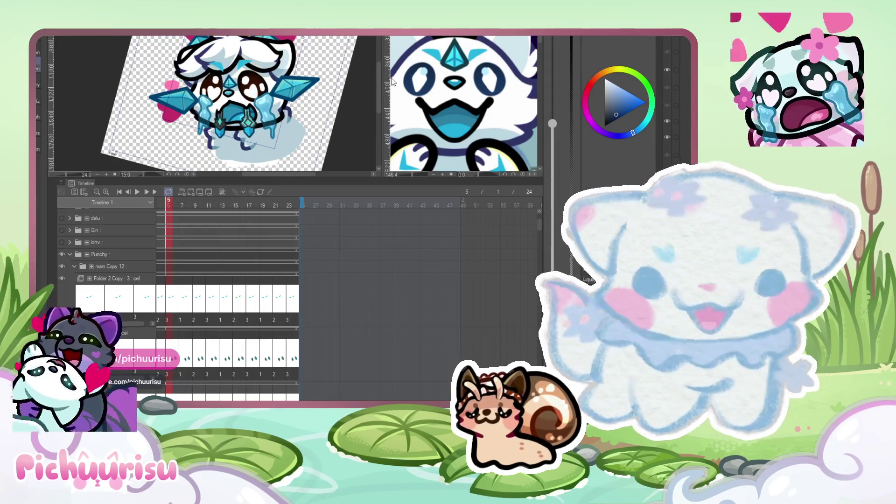
{"action": "scroll", "coordinate": [229, 103], "scroll_direction": "up", "scroll_amount": 1}
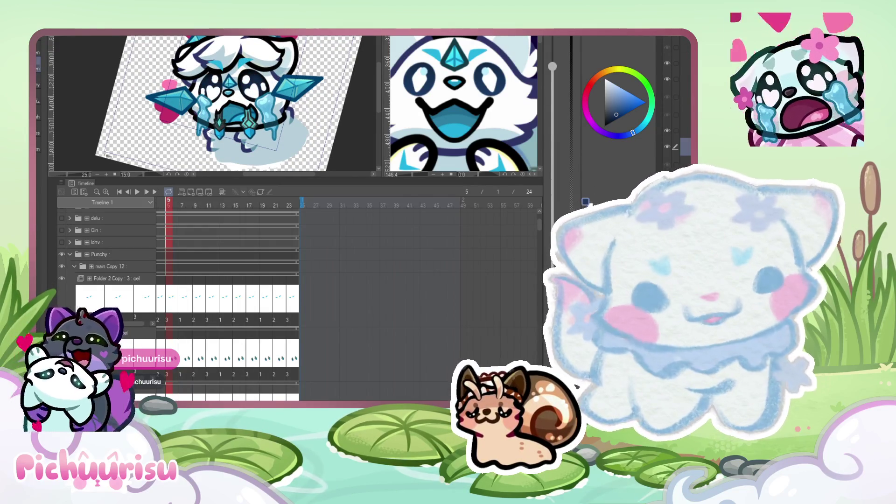
{"action": "key", "text": "Left"}
{"action": "key", "text": "Left"}
{"action": "key", "text": "Left"}
{"action": "key", "text": "Left"}
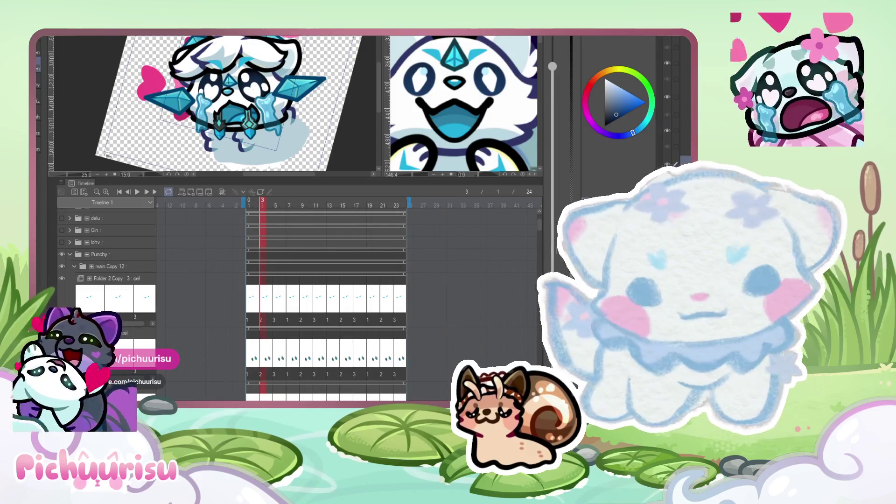
Zoom in and paint small lighter touches on the ear line art.
{"action": "scroll", "coordinate": [200, 56], "scroll_direction": "up", "scroll_amount": 4}
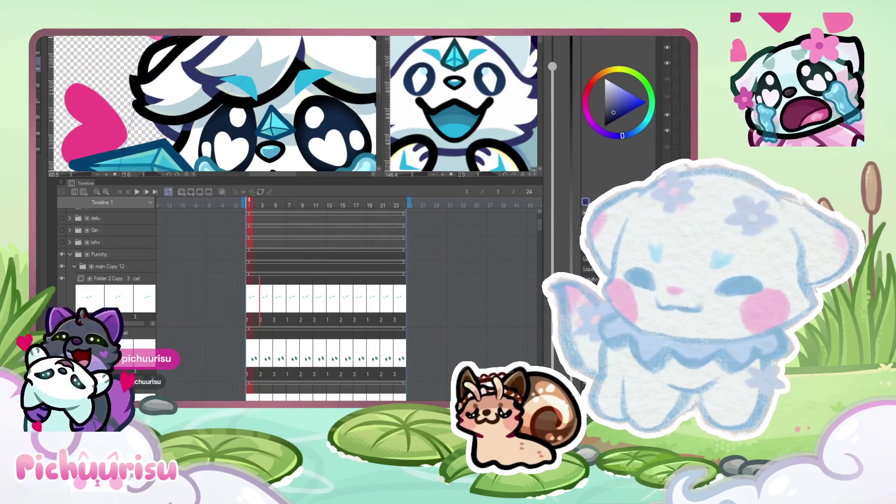
{"action": "scroll", "coordinate": [196, 115], "scroll_direction": "up", "scroll_amount": 4}
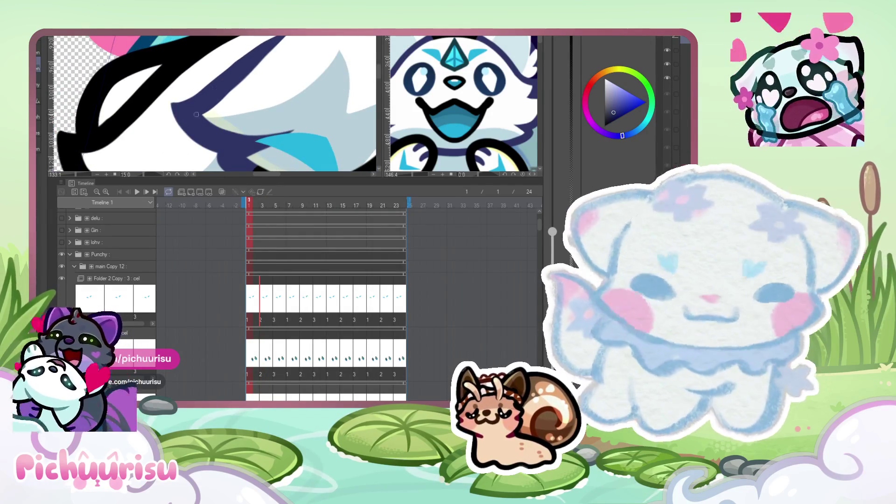
{"action": "scroll", "coordinate": [196, 114], "scroll_direction": "up", "scroll_amount": 2}
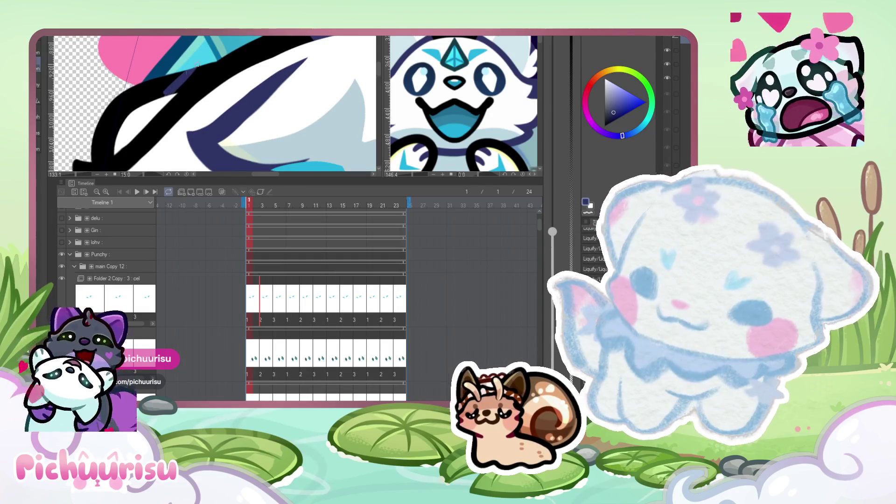
{"action": "scroll", "coordinate": [168, 84], "scroll_direction": "up", "scroll_amount": 1}
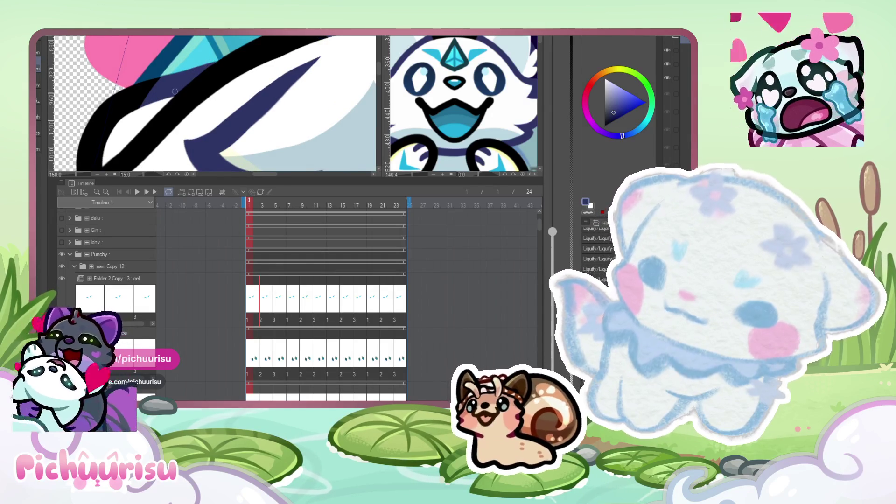
{"action": "scroll", "coordinate": [192, 77], "scroll_direction": "down", "scroll_amount": 6}
{"action": "scroll", "coordinate": [228, 73], "scroll_direction": "up", "scroll_amount": 4}
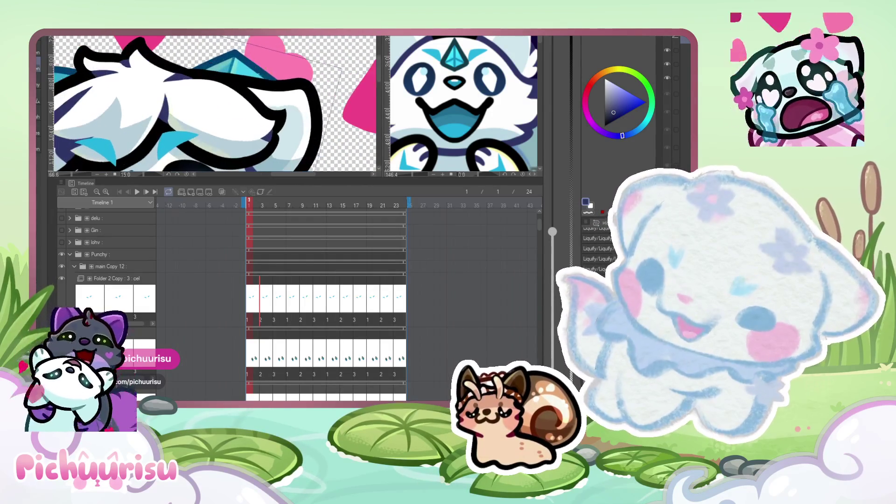
{"action": "scroll", "coordinate": [228, 73], "scroll_direction": "down", "scroll_amount": 2}
{"action": "scroll", "coordinate": [229, 73], "scroll_direction": "up", "scroll_amount": 2}
{"action": "scroll", "coordinate": [228, 73], "scroll_direction": "up", "scroll_amount": 3}
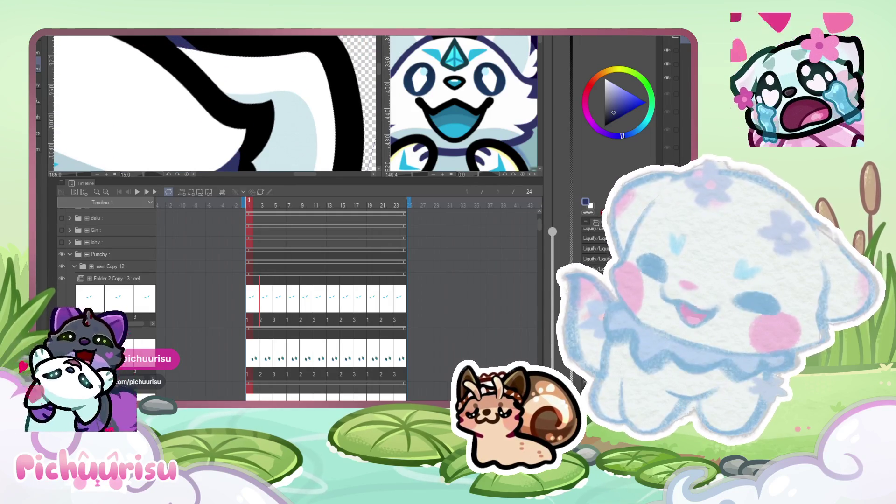
{"action": "scroll", "coordinate": [228, 73], "scroll_direction": "down", "scroll_amount": 1}
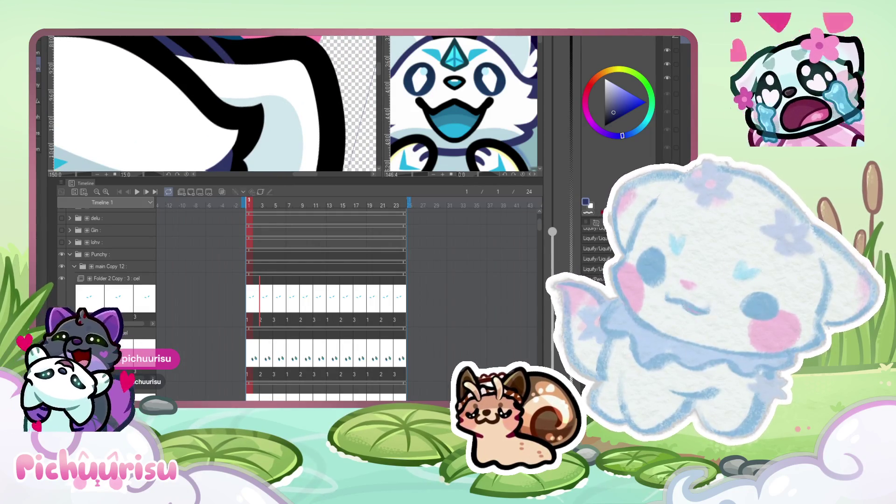
{"action": "left_click_drag", "start_coordinate": [196, 36], "coordinate": [188, 40]}
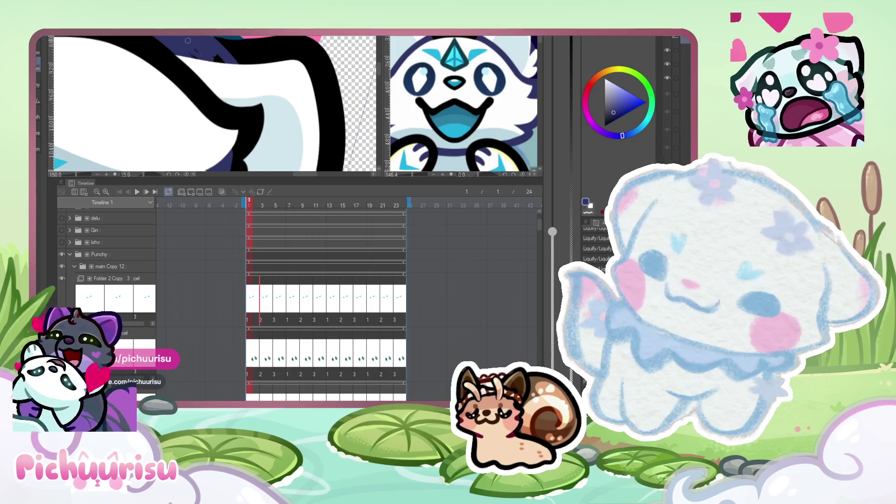
Zoom around the canvas to inspect the emote's linework.
{"action": "scroll", "coordinate": [189, 50], "scroll_direction": "down", "scroll_amount": 5}
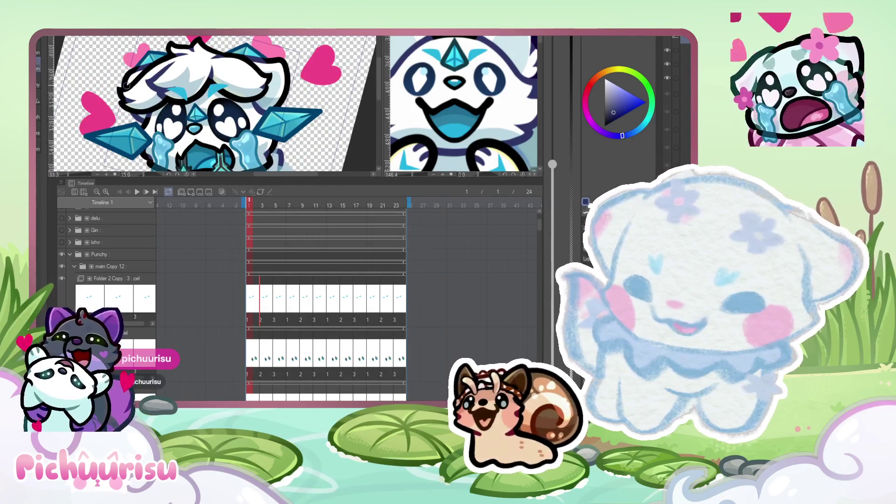
{"action": "scroll", "coordinate": [126, 85], "scroll_direction": "up", "scroll_amount": 5}
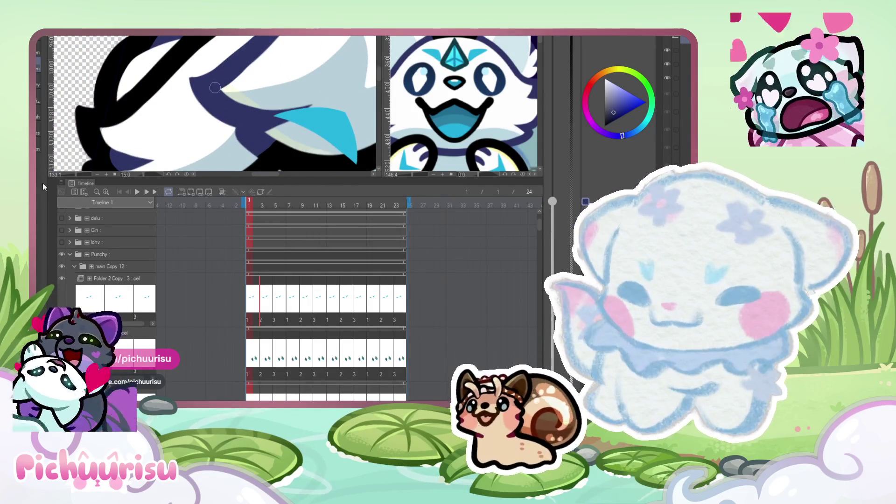
{"action": "scroll", "coordinate": [114, 95], "scroll_direction": "up", "scroll_amount": 2}
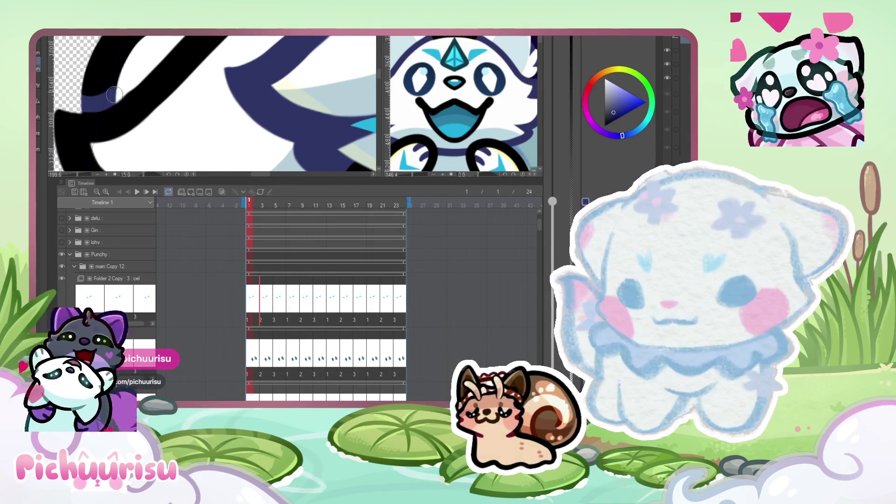
{"action": "scroll", "coordinate": [89, 77], "scroll_direction": "down", "scroll_amount": 6}
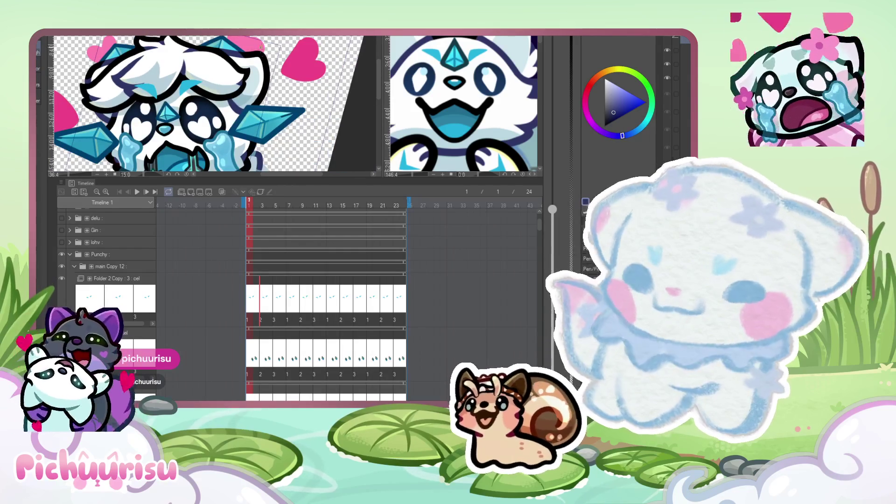
{"action": "scroll", "coordinate": [261, 106], "scroll_direction": "up", "scroll_amount": 2}
{"action": "scroll", "coordinate": [208, 101], "scroll_direction": "down", "scroll_amount": 1}
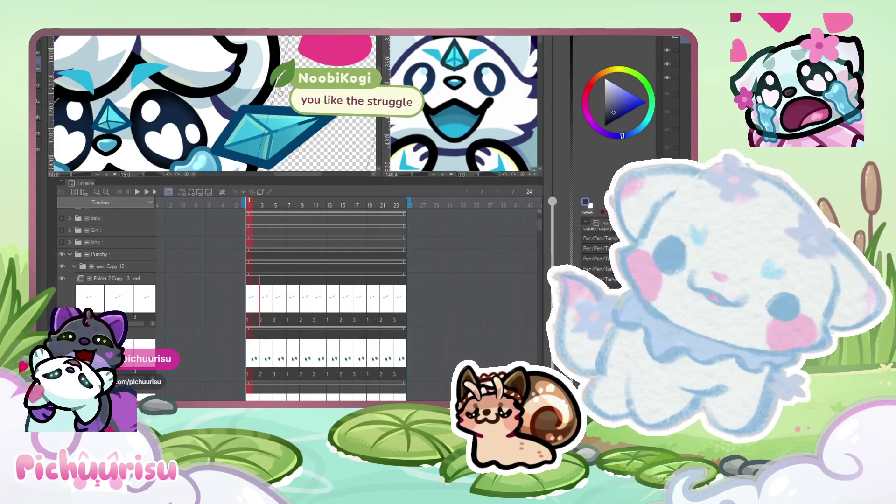
{"action": "scroll", "coordinate": [280, 93], "scroll_direction": "up", "scroll_amount": 5}
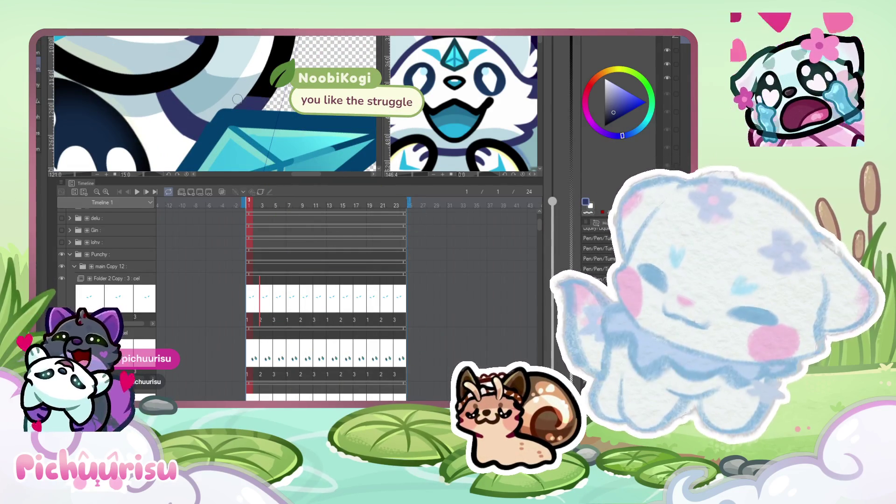
{"action": "scroll", "coordinate": [237, 99], "scroll_direction": "down", "scroll_amount": 5}
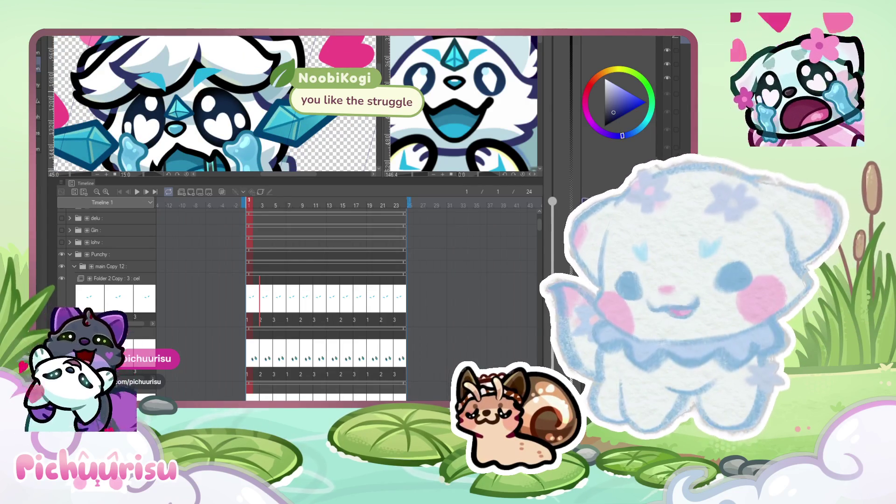
{"action": "scroll", "coordinate": [139, 97], "scroll_direction": "up", "scroll_amount": 4}
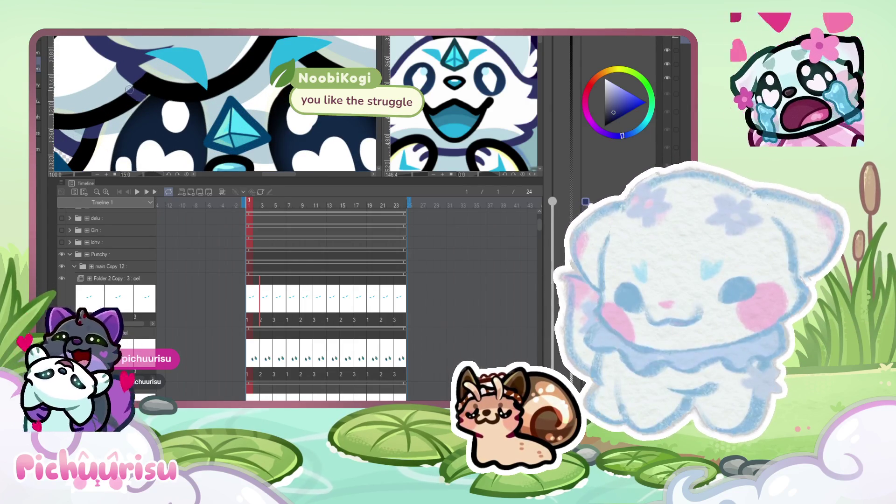
{"action": "scroll", "coordinate": [146, 98], "scroll_direction": "down", "scroll_amount": 6}
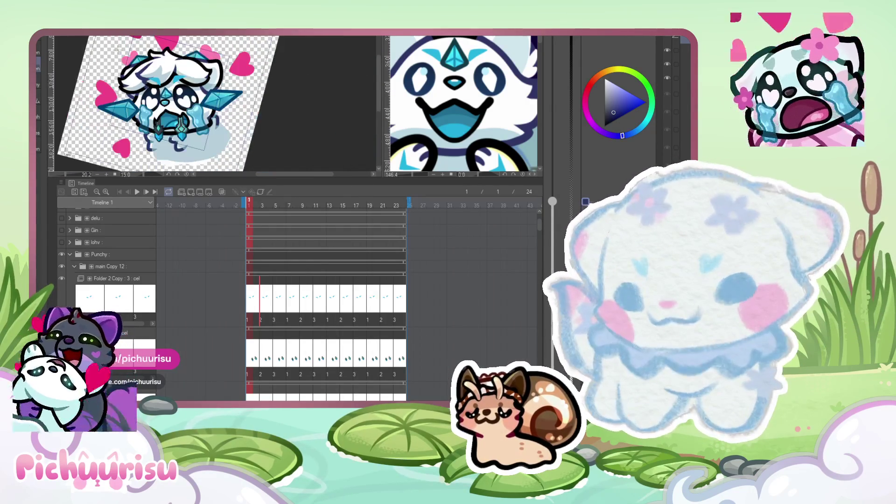
{"action": "scroll", "coordinate": [221, 48], "scroll_direction": "up", "scroll_amount": 1}
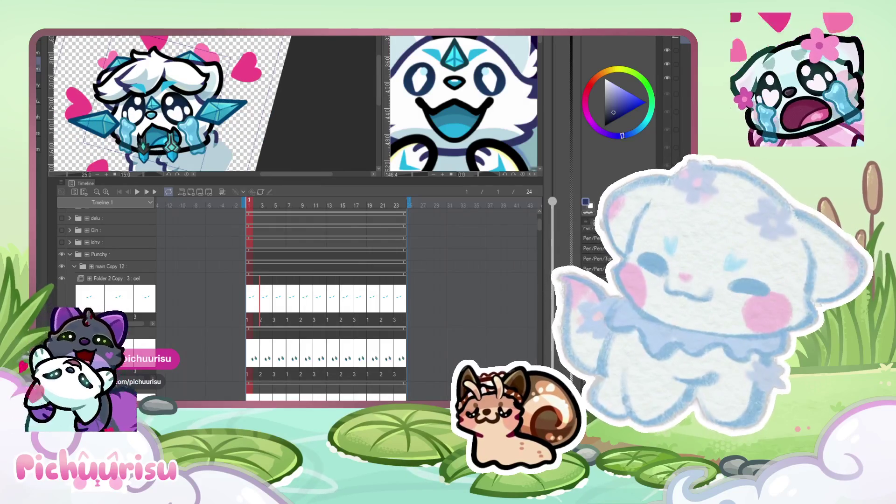
{"action": "scroll", "coordinate": [209, 95], "scroll_direction": "up", "scroll_amount": 4}
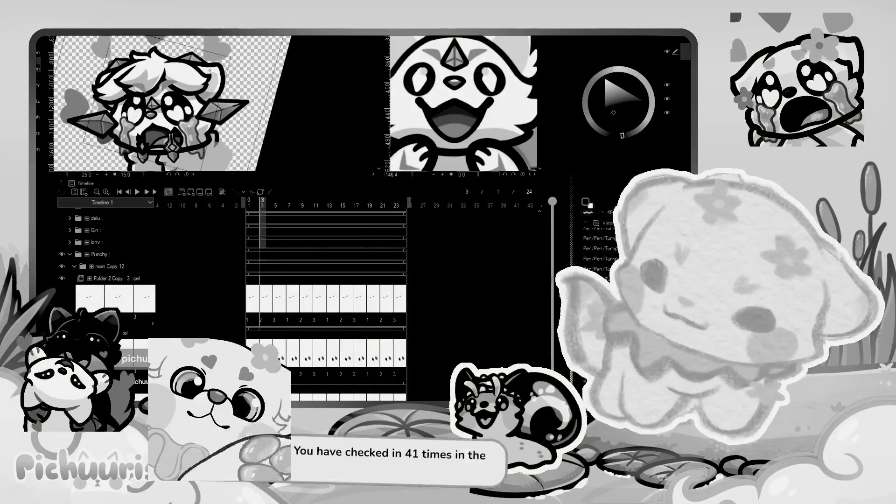
{"action": "scroll", "coordinate": [209, 95], "scroll_direction": "up", "scroll_amount": 3}
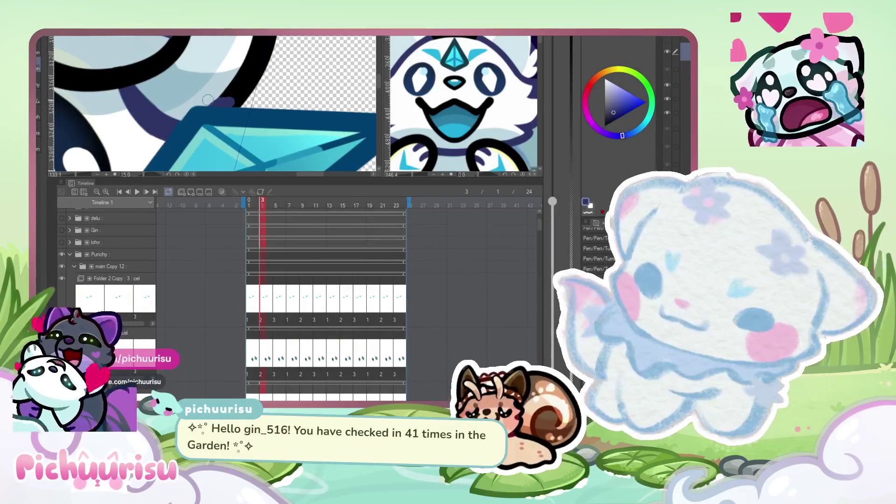
{"action": "scroll", "coordinate": [161, 48], "scroll_direction": "down", "scroll_amount": 3}
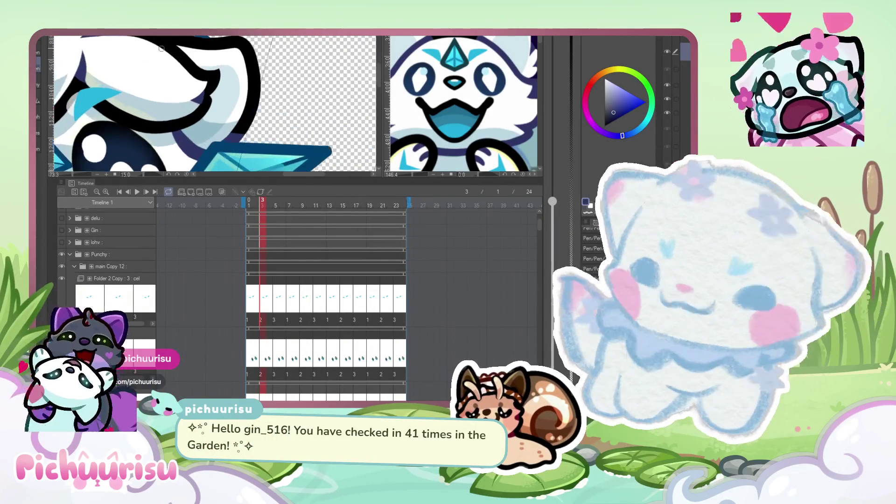
{"action": "scroll", "coordinate": [161, 49], "scroll_direction": "up", "scroll_amount": 4}
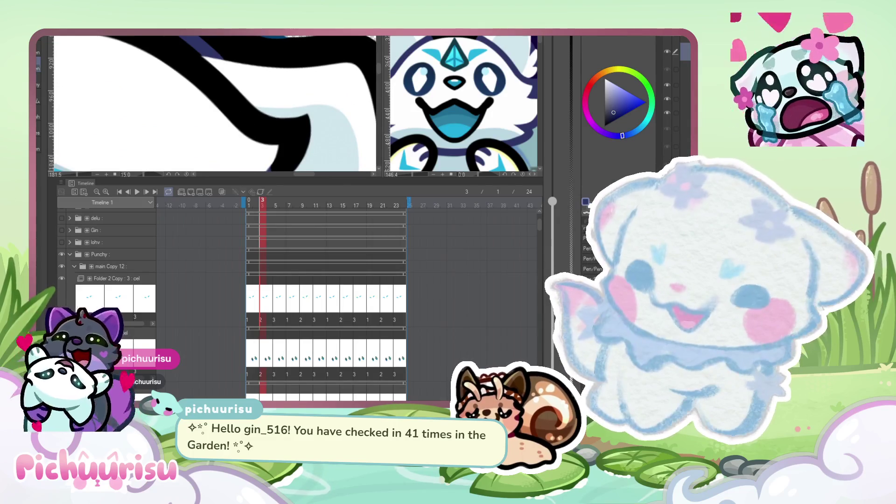
{"action": "scroll", "coordinate": [201, 39], "scroll_direction": "down", "scroll_amount": 6}
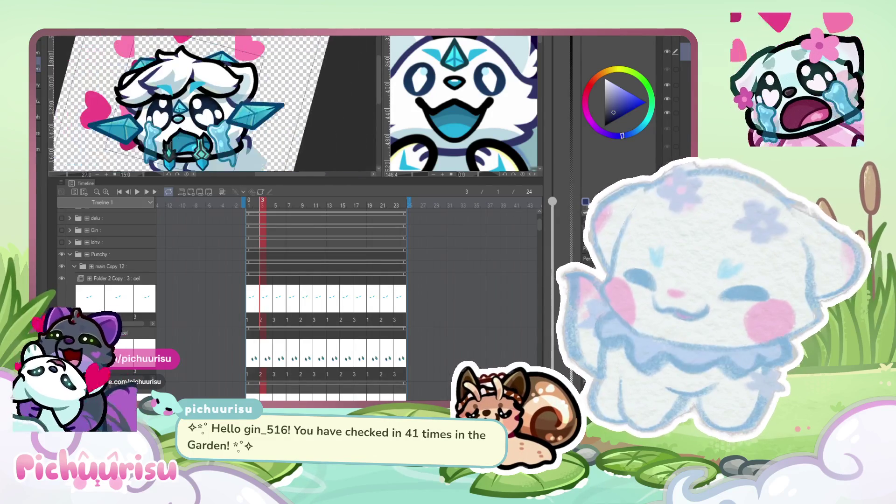
{"action": "scroll", "coordinate": [126, 91], "scroll_direction": "up", "scroll_amount": 5}
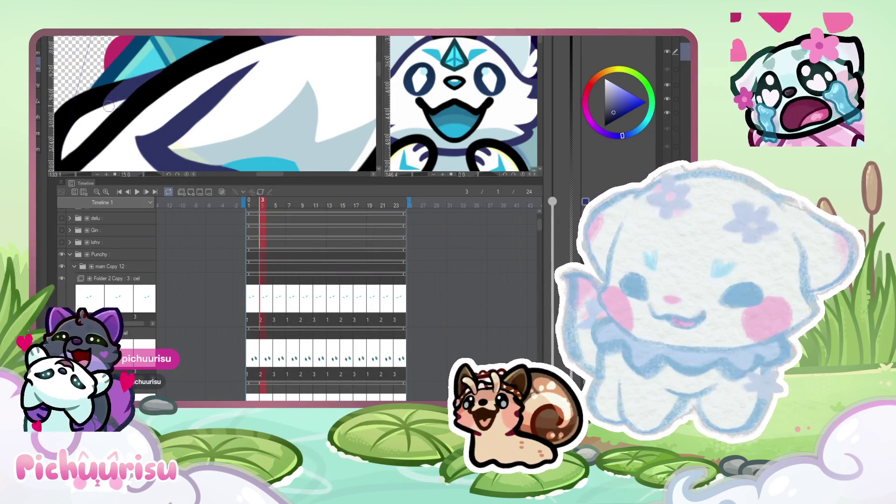
{"action": "scroll", "coordinate": [133, 78], "scroll_direction": "down", "scroll_amount": 5}
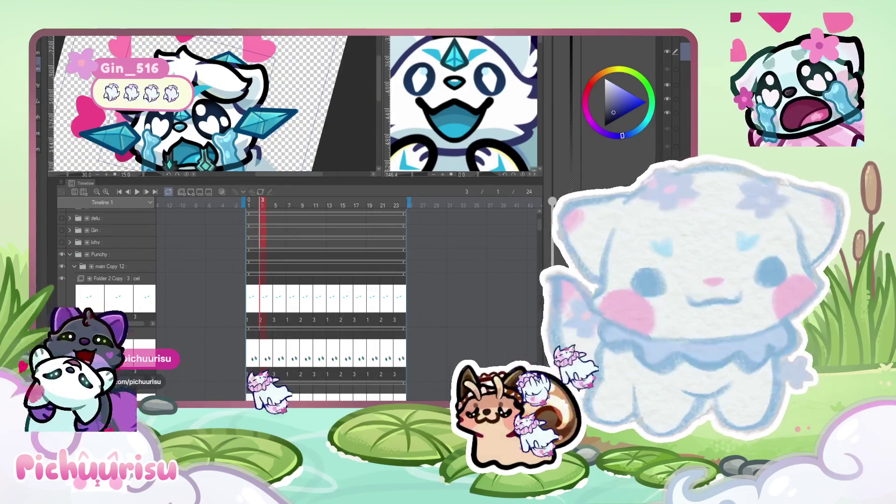
Step forward to frame 5 and start playing the crying emote animation.
{"action": "key", "text": "Right"}
{"action": "key", "text": "Right"}
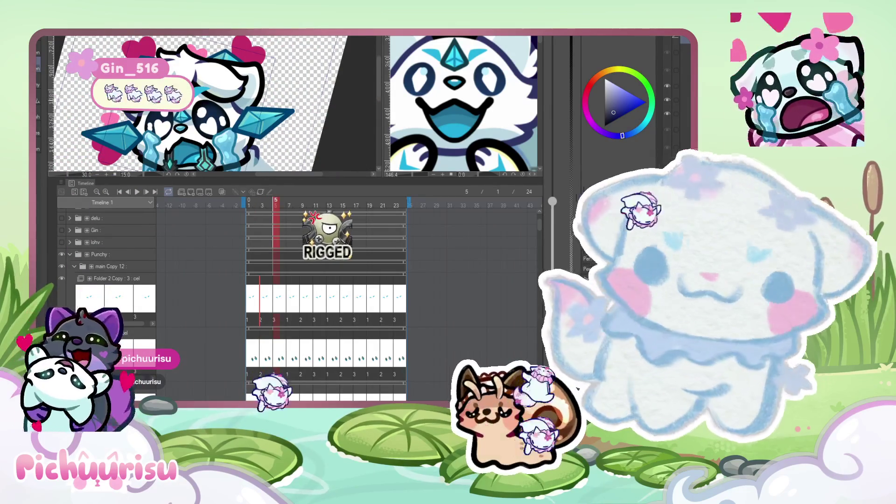
{"action": "scroll", "coordinate": [238, 99], "scroll_direction": "up", "scroll_amount": 4}
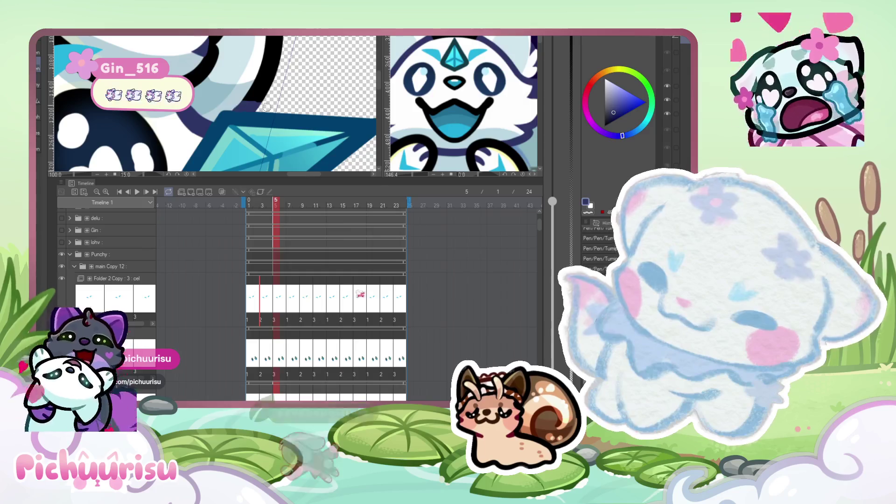
{"action": "scroll", "coordinate": [266, 108], "scroll_direction": "up", "scroll_amount": 2}
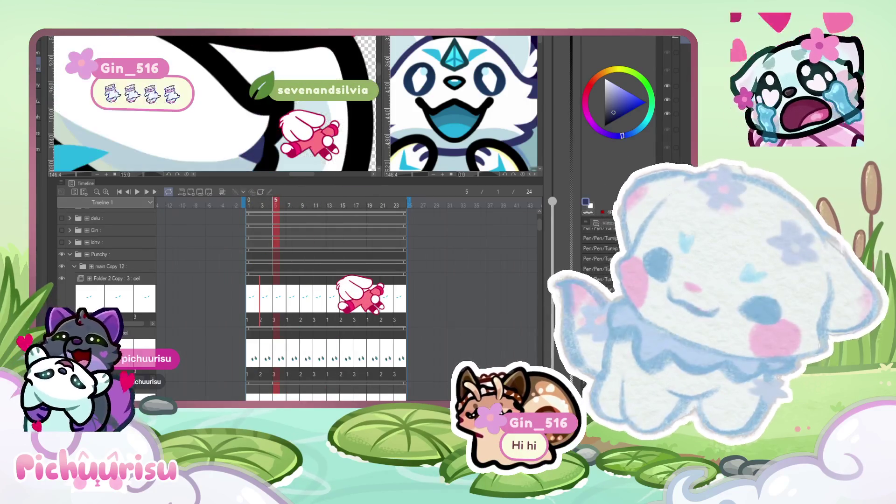
{"action": "scroll", "coordinate": [234, 65], "scroll_direction": "up", "scroll_amount": 2}
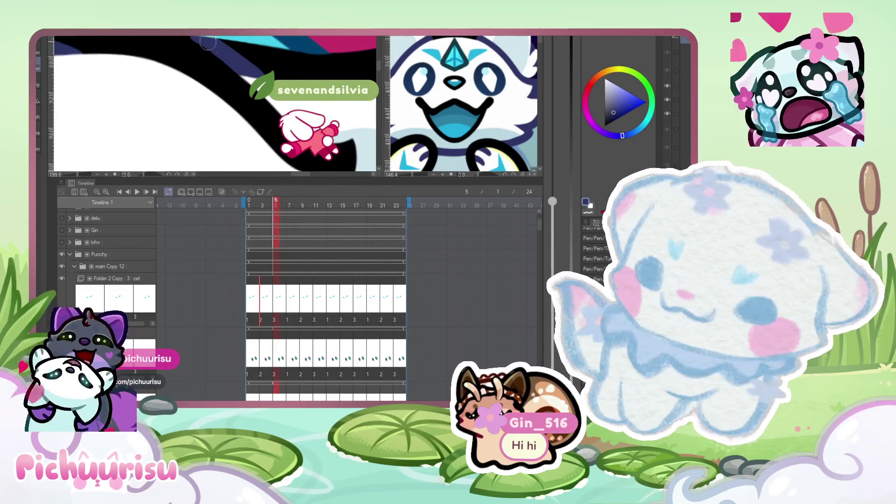
{"action": "scroll", "coordinate": [206, 41], "scroll_direction": "down", "scroll_amount": 5}
{"action": "scroll", "coordinate": [98, 70], "scroll_direction": "up", "scroll_amount": 4}
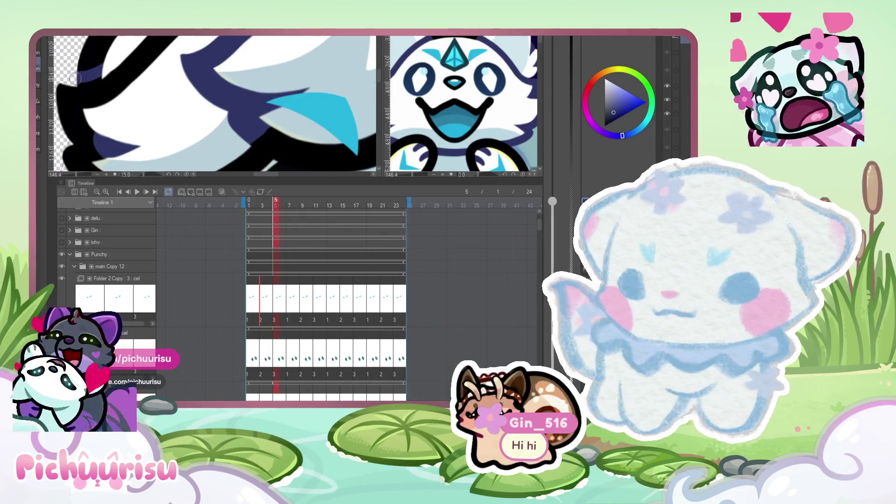
{"action": "scroll", "coordinate": [110, 59], "scroll_direction": "down", "scroll_amount": 1}
{"action": "scroll", "coordinate": [111, 59], "scroll_direction": "down", "scroll_amount": 3}
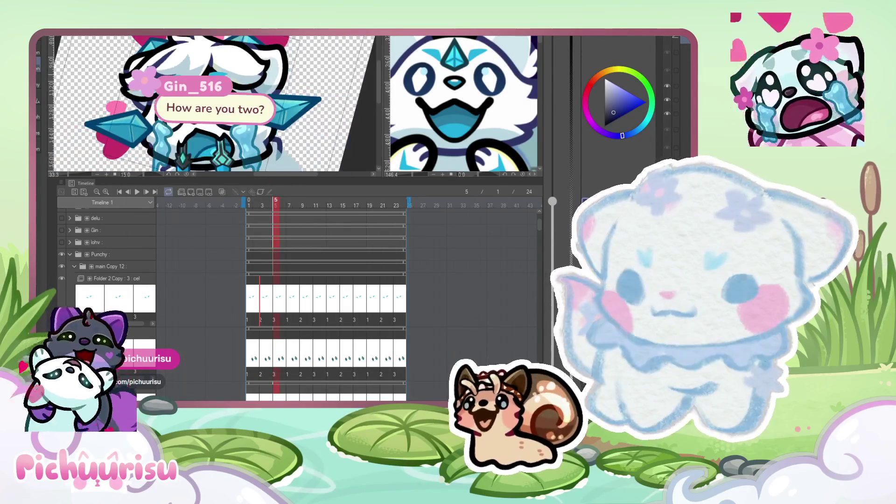
{"action": "scroll", "coordinate": [127, 131], "scroll_direction": "down", "scroll_amount": 2}
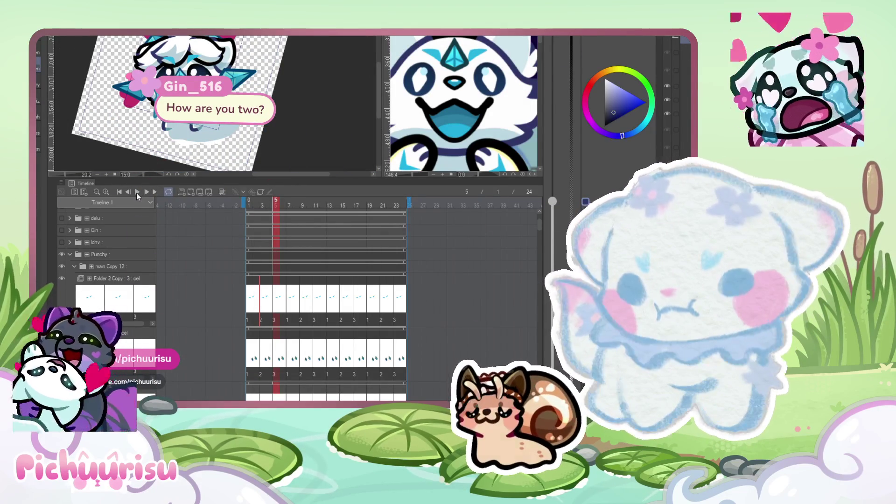
{"action": "left_click", "coordinate": [136, 192]}
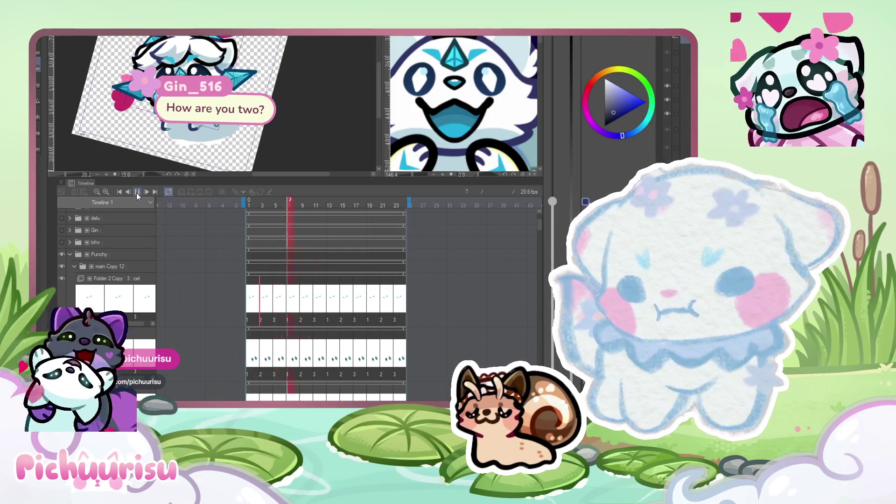
Pause the looping playback and jump back to frame 4.
{"action": "scroll", "coordinate": [196, 103], "scroll_direction": "down", "scroll_amount": 2}
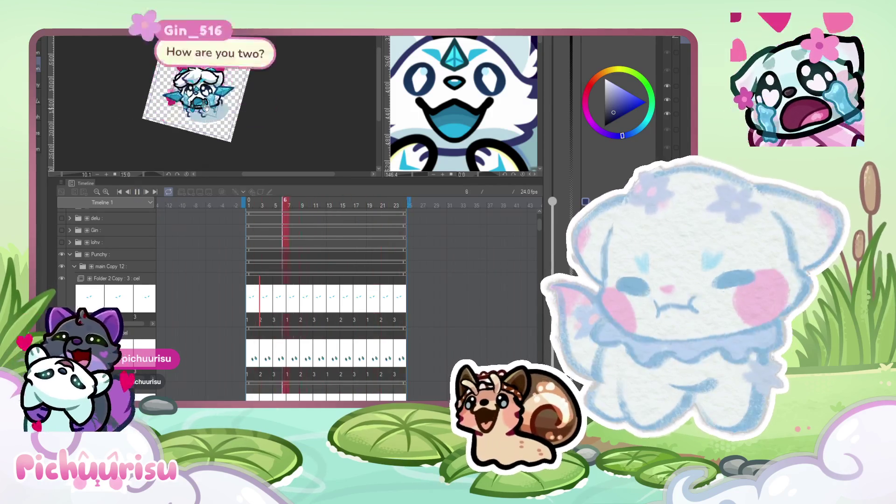
{"action": "scroll", "coordinate": [198, 88], "scroll_direction": "up", "scroll_amount": 4}
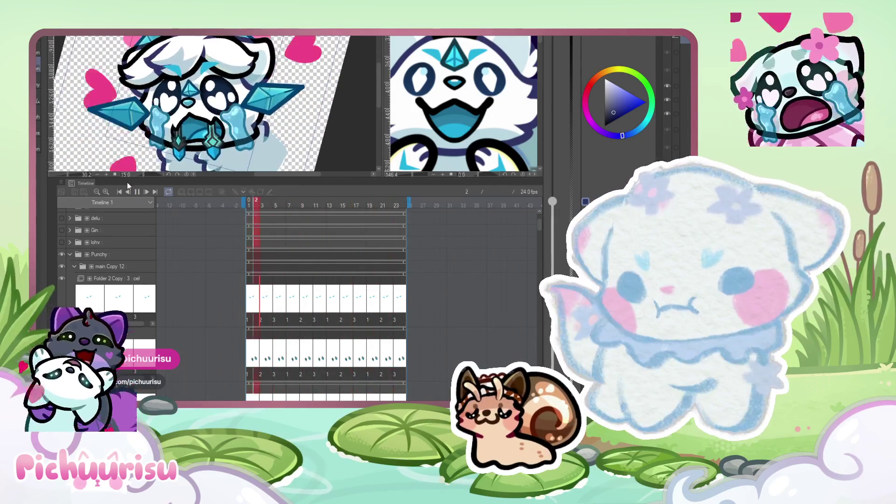
{"action": "left_click", "coordinate": [136, 192]}
{"action": "scroll", "coordinate": [183, 60], "scroll_direction": "up", "scroll_amount": 2}
{"action": "left_click", "coordinate": [269, 200]}
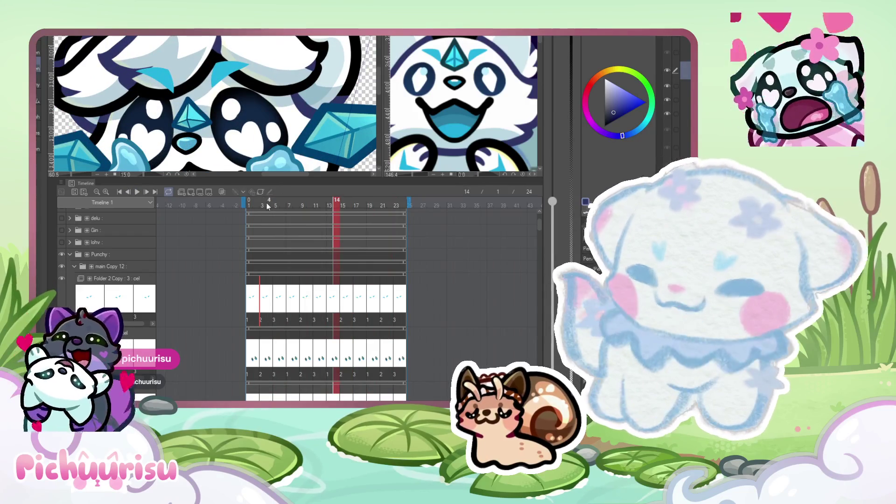
{"action": "scroll", "coordinate": [215, 103], "scroll_direction": "up", "scroll_amount": 2}
Choose another emote layer, step back to frame 3 and scrub toward frame 1.
{"action": "left_click", "coordinate": [667, 57]}
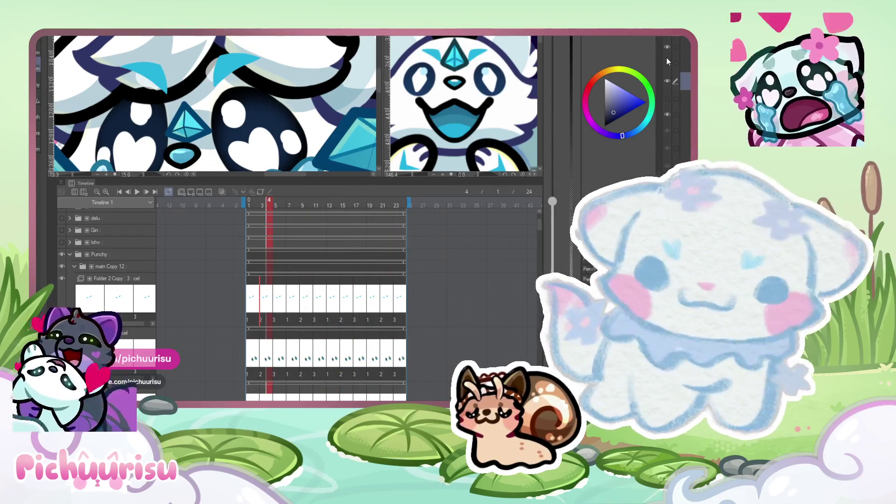
{"action": "scroll", "coordinate": [154, 87], "scroll_direction": "down", "scroll_amount": 2}
{"action": "left_click", "coordinate": [262, 202]}
{"action": "mouse_move", "coordinate": [262, 202]}
{"action": "left_mouse_down"}
{"action": "mouse_move", "coordinate": [281, 202]}
{"action": "mouse_move", "coordinate": [246, 204]}
{"action": "mouse_move", "coordinate": [269, 201]}
{"action": "left_mouse_up"}
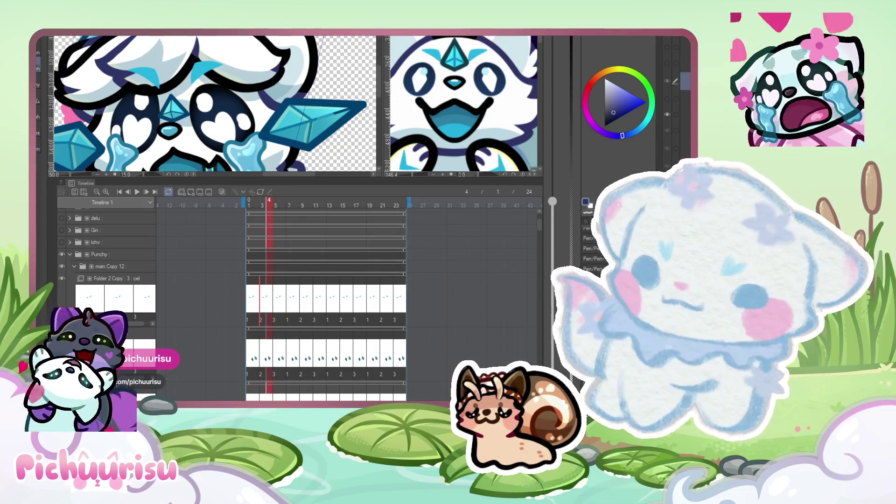
{"action": "left_click_drag", "start_coordinate": [552, 201], "coordinate": [552, 96]}
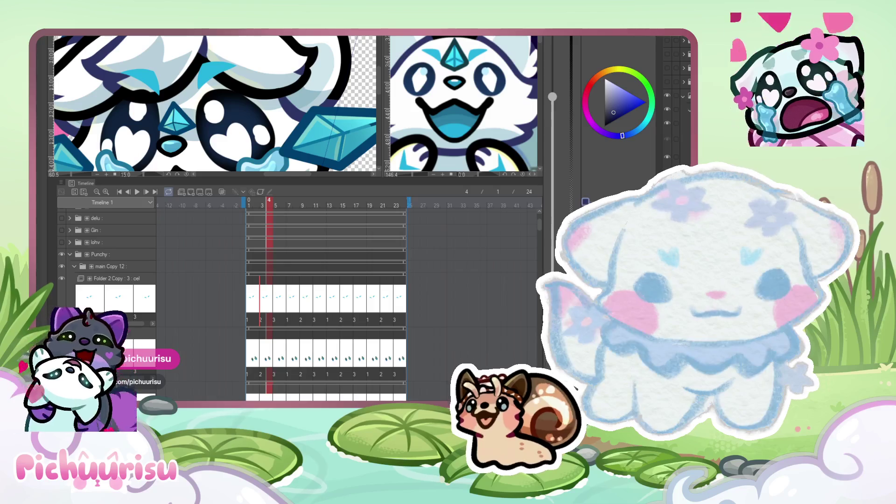
Select the Punchy character folder in the Layer palette.
{"action": "scroll", "coordinate": [215, 70], "scroll_direction": "up", "scroll_amount": 1}
{"action": "scroll", "coordinate": [215, 70], "scroll_direction": "down", "scroll_amount": 4}
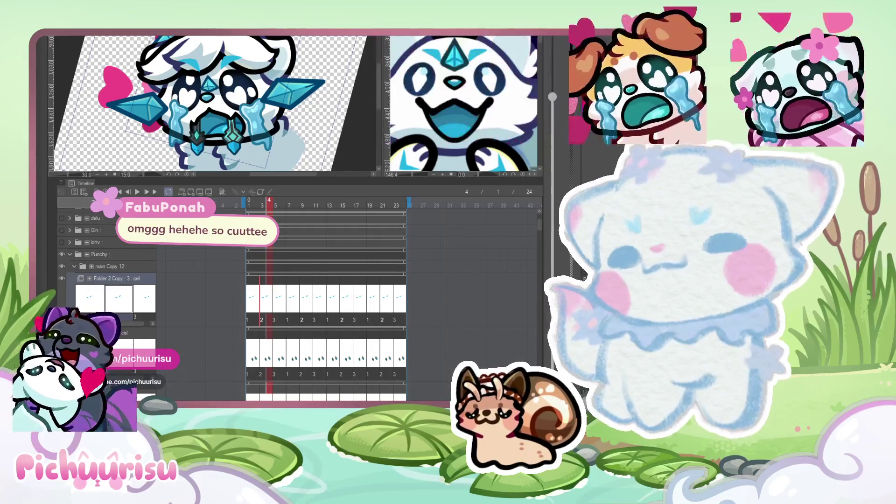
{"action": "scroll", "coordinate": [208, 105], "scroll_direction": "down", "scroll_amount": 3}
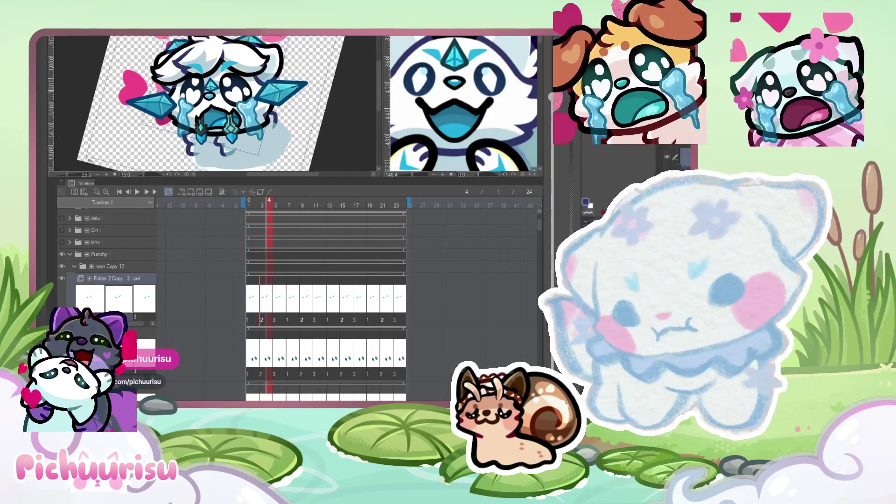
{"action": "scroll", "coordinate": [207, 105], "scroll_direction": "up", "scroll_amount": 2}
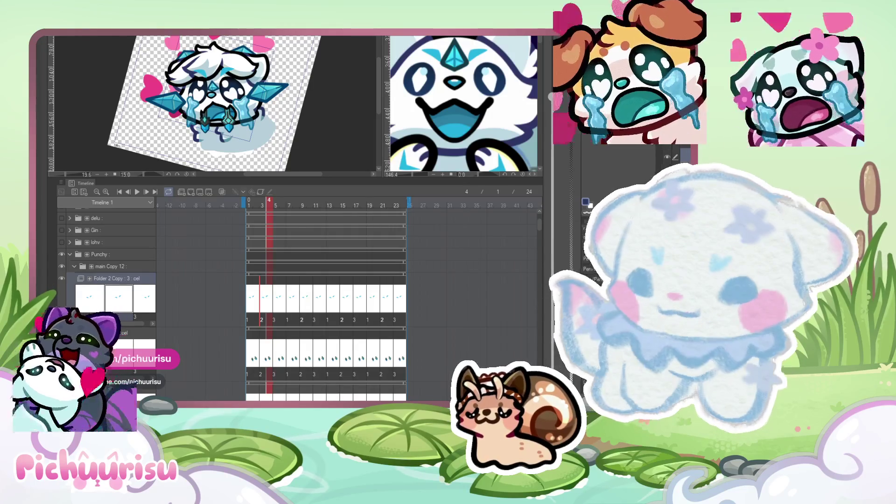
{"action": "left_click", "coordinate": [67, 255]}
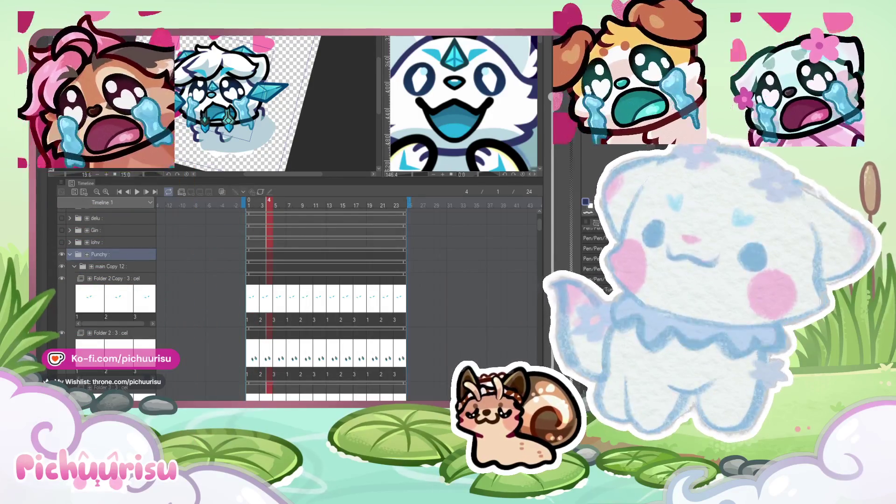
Tilt and slightly resize the Punchy character layer with Ctrl+T, then commit the transform.
{"action": "left_click_drag", "start_coordinate": [338, 121], "coordinate": [224, 122]}
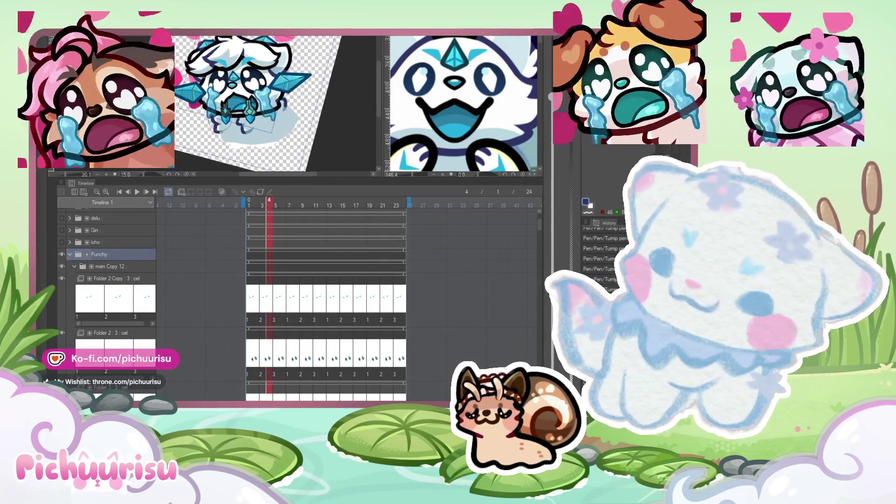
{"action": "scroll", "coordinate": [252, 103], "scroll_direction": "down", "scroll_amount": 2}
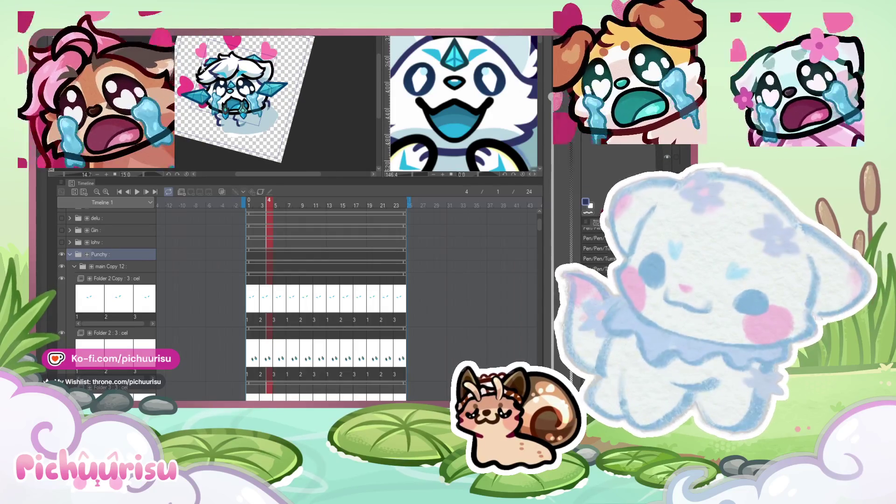
{"action": "key", "text": "ctrl+t"}
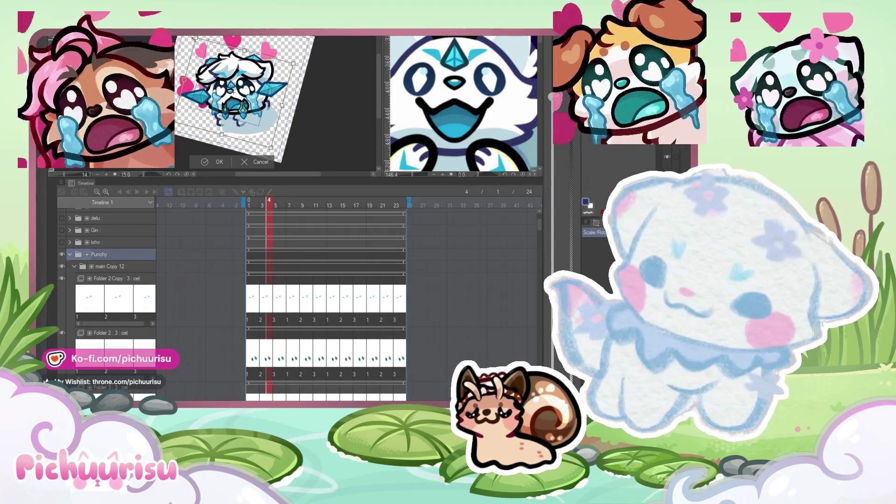
{"action": "left_click_drag", "start_coordinate": [200, 41], "coordinate": [200, 43]}
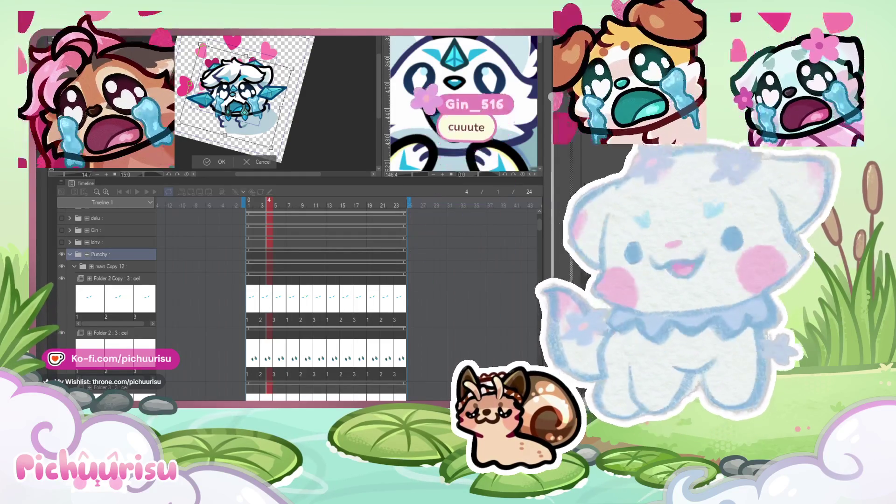
{"action": "left_click_drag", "start_coordinate": [241, 48], "coordinate": [244, 46]}
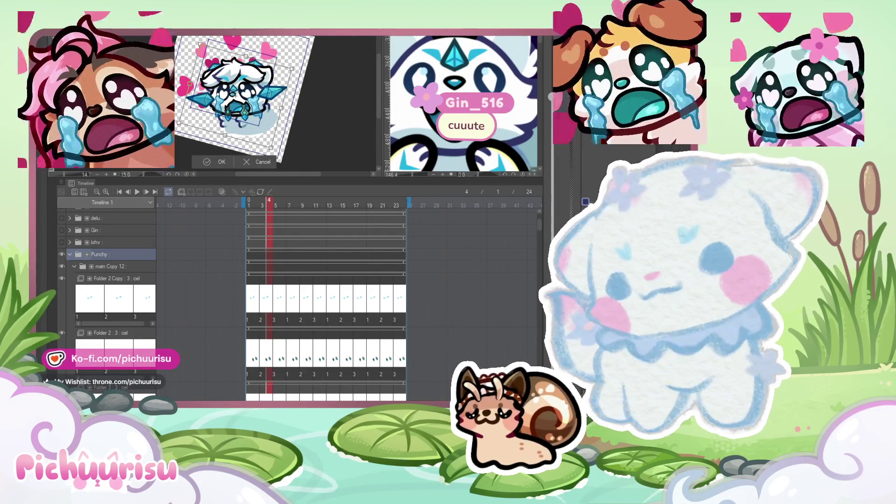
{"action": "key", "text": "Return"}
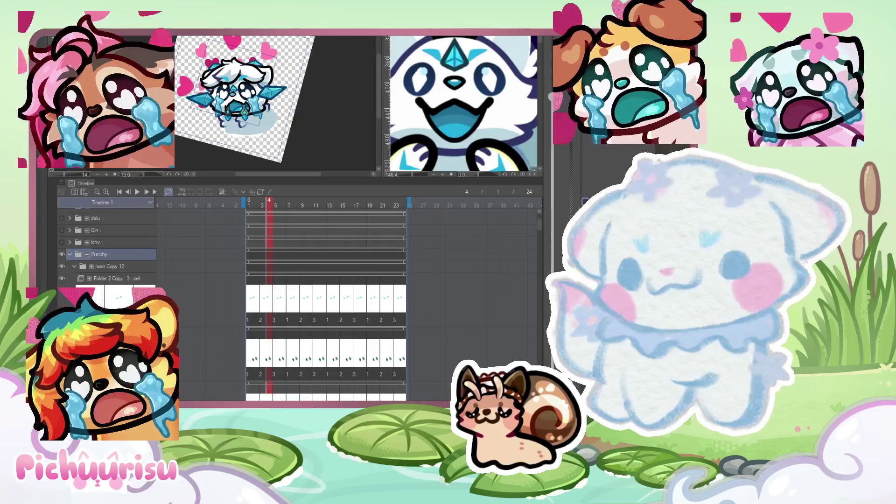
Play the tear loop, stop it on frame 9 and zoom in on the tears.
{"action": "left_click", "coordinate": [134, 196]}
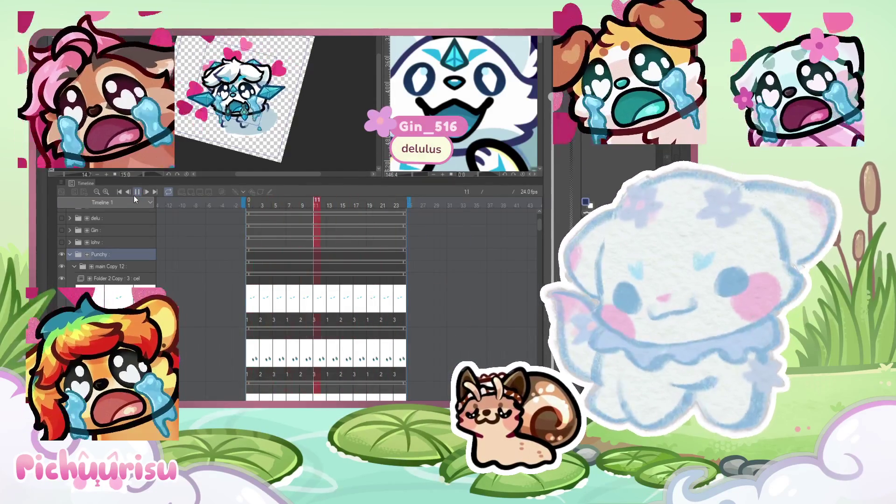
{"action": "scroll", "coordinate": [244, 114], "scroll_direction": "up", "scroll_amount": 3}
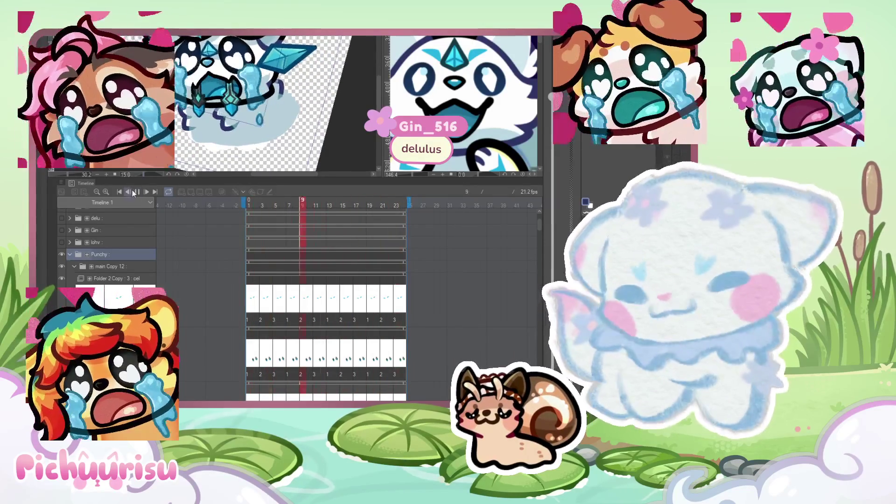
{"action": "key", "text": "space"}
{"action": "scroll", "coordinate": [209, 66], "scroll_direction": "up", "scroll_amount": 2}
{"action": "scroll", "coordinate": [208, 66], "scroll_direction": "up", "scroll_amount": 1}
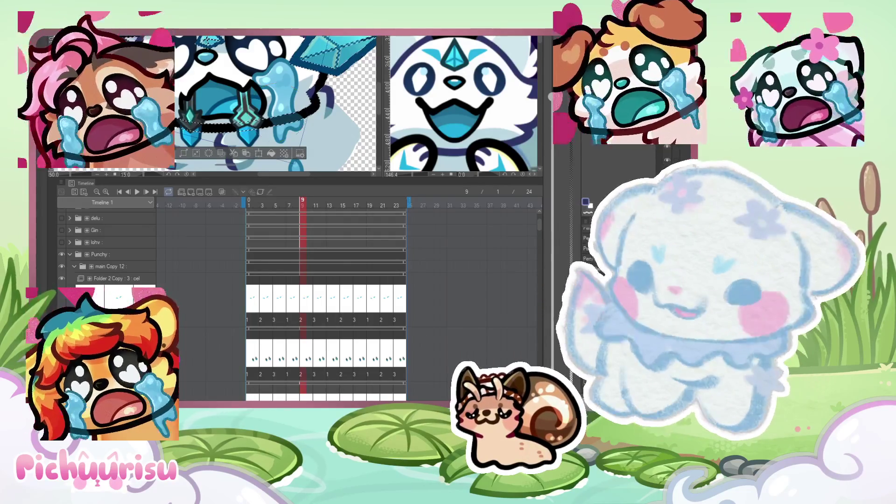
{"action": "scroll", "coordinate": [275, 103], "scroll_direction": "up", "scroll_amount": 1}
{"action": "key", "text": "ctrl+d"}
{"action": "scroll", "coordinate": [276, 102], "scroll_direction": "down", "scroll_amount": 3}
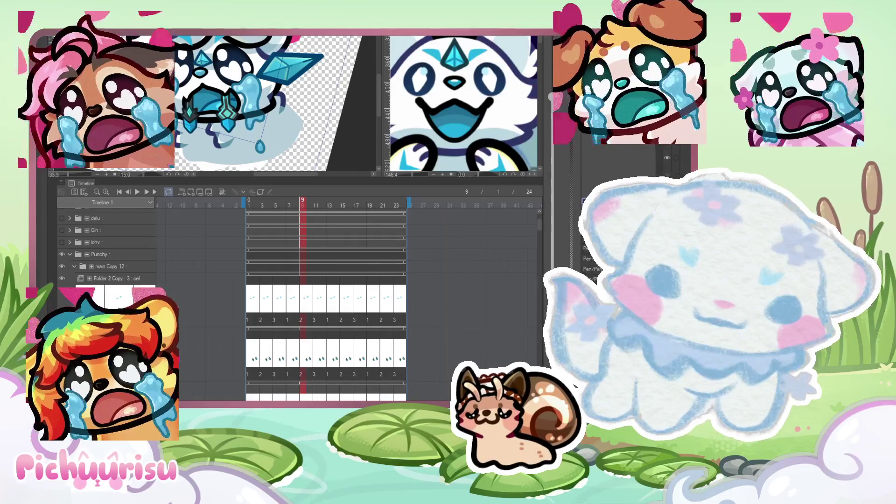
{"action": "scroll", "coordinate": [275, 103], "scroll_direction": "up", "scroll_amount": 3}
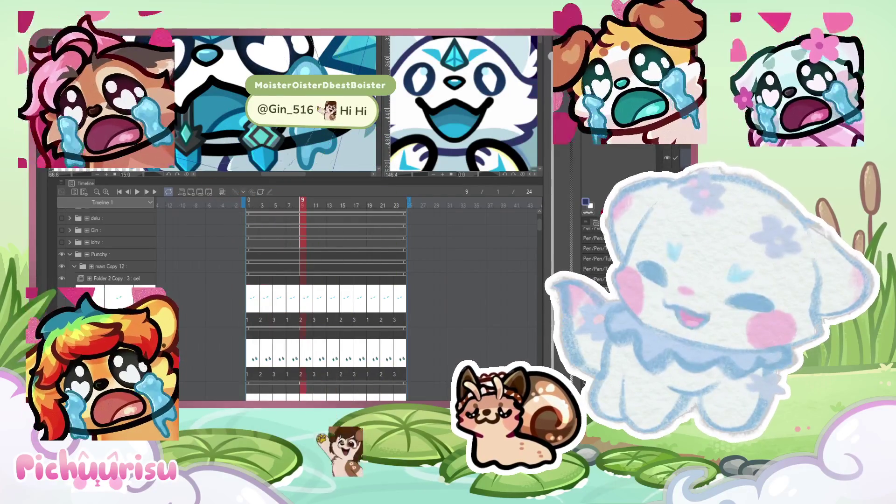
Zoom out and restart playback of the whole Punchy tear loop.
{"action": "scroll", "coordinate": [275, 102], "scroll_direction": "down", "scroll_amount": 3}
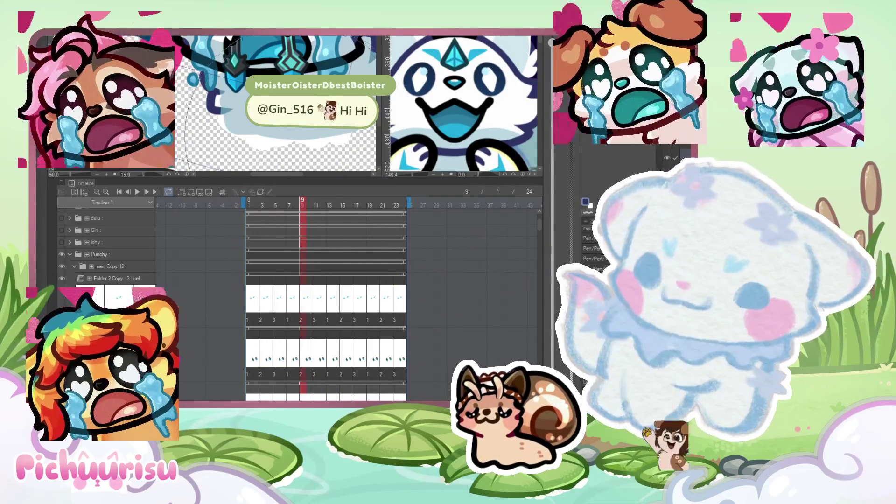
{"action": "scroll", "coordinate": [276, 103], "scroll_direction": "up", "scroll_amount": 2}
{"action": "scroll", "coordinate": [275, 103], "scroll_direction": "down", "scroll_amount": 4}
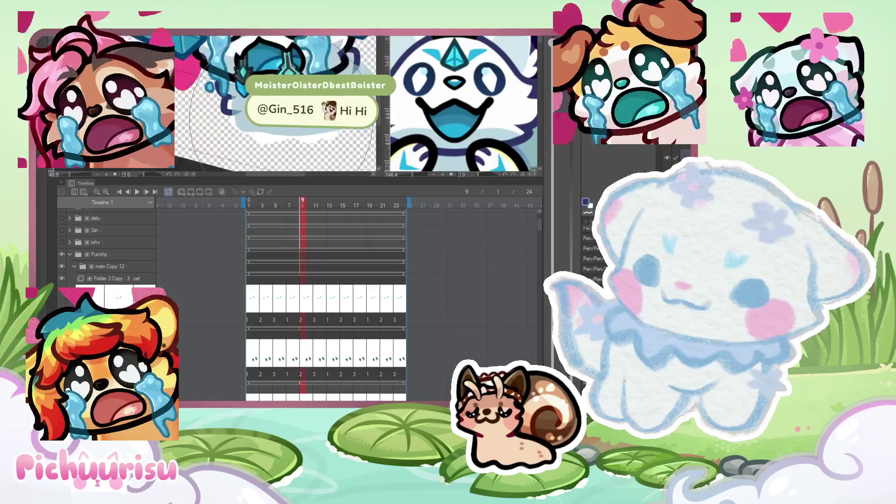
{"action": "scroll", "coordinate": [275, 102], "scroll_direction": "down", "scroll_amount": 2}
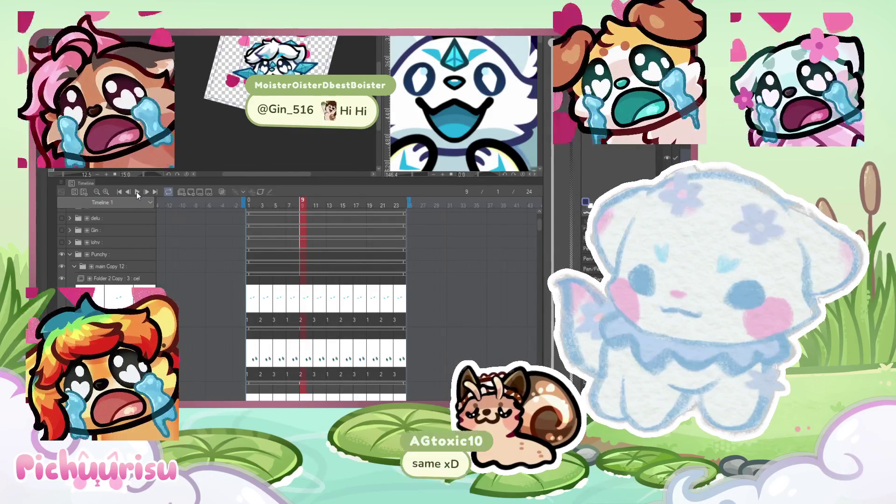
{"action": "left_click", "coordinate": [137, 192]}
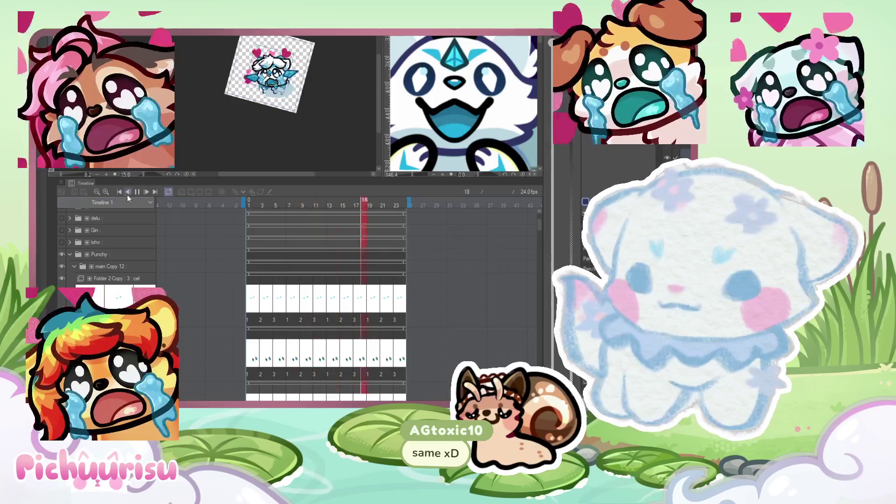
Pause the Punchy tear loop playback from the Timeline palette.
{"action": "left_click", "coordinate": [137, 191]}
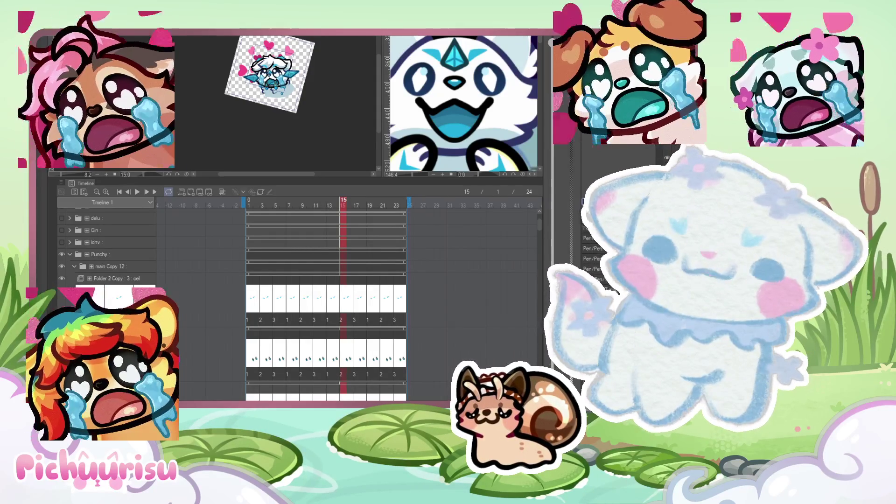
{"action": "scroll", "coordinate": [293, 66], "scroll_direction": "up", "scroll_amount": 5}
Scrub the timeline to check the tear drawings on frames 4, 9, 7 and 11.
{"action": "mouse_move", "coordinate": [339, 207]}
{"action": "left_mouse_down"}
{"action": "mouse_move", "coordinate": [244, 209]}
{"action": "mouse_move", "coordinate": [332, 218]}
{"action": "mouse_move", "coordinate": [269, 213]}
{"action": "left_mouse_up"}
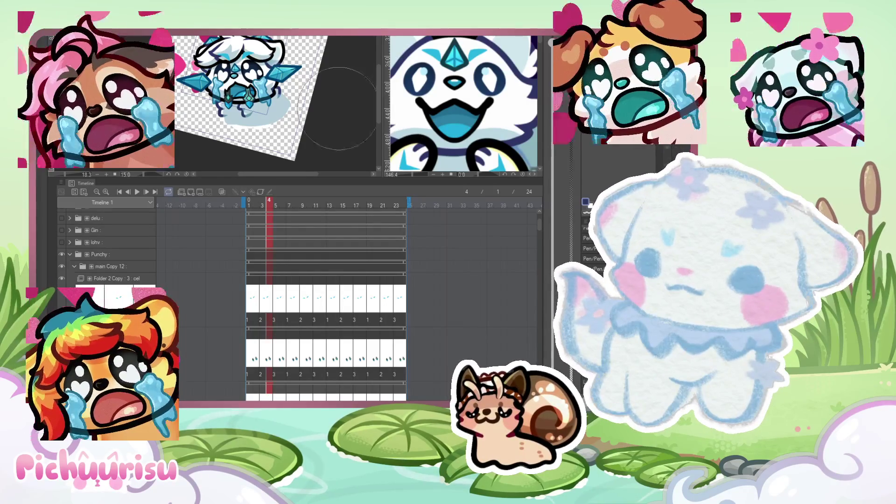
{"action": "scroll", "coordinate": [224, 98], "scroll_direction": "up", "scroll_amount": 4}
{"action": "scroll", "coordinate": [225, 98], "scroll_direction": "up", "scroll_amount": 2}
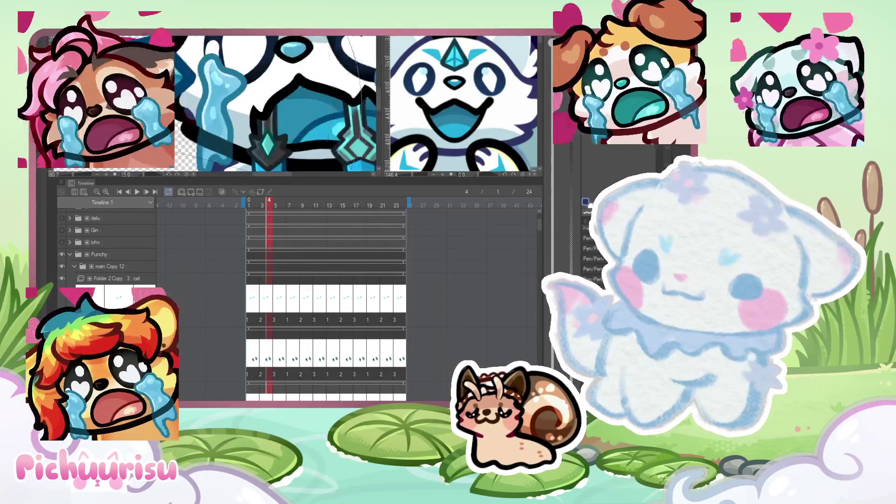
{"action": "scroll", "coordinate": [224, 98], "scroll_direction": "up", "scroll_amount": 1}
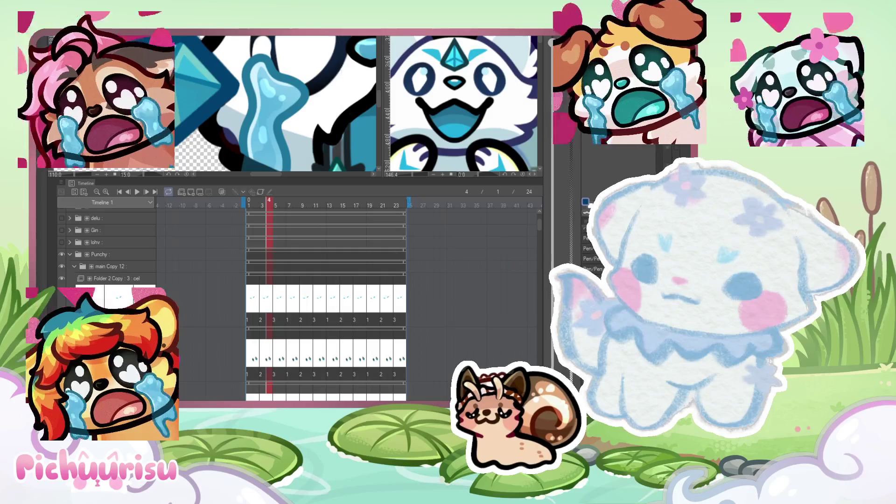
{"action": "scroll", "coordinate": [276, 102], "scroll_direction": "down", "scroll_amount": 1}
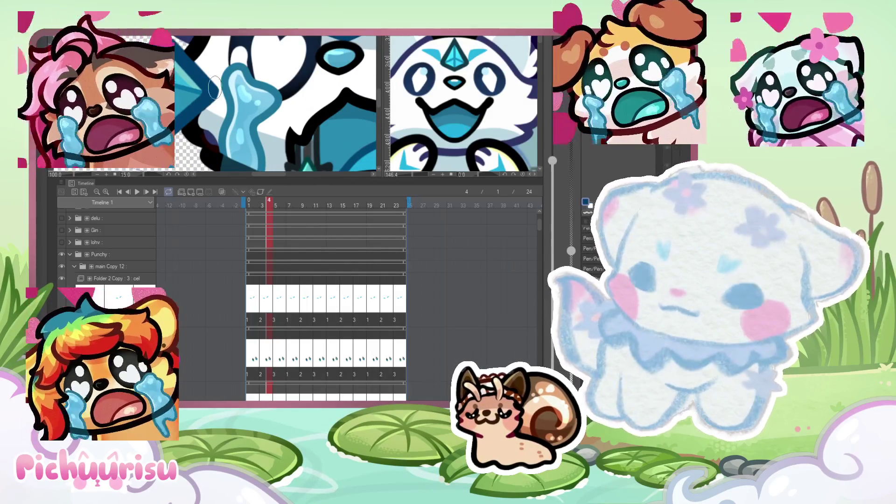
{"action": "scroll", "coordinate": [276, 102], "scroll_direction": "up", "scroll_amount": 1}
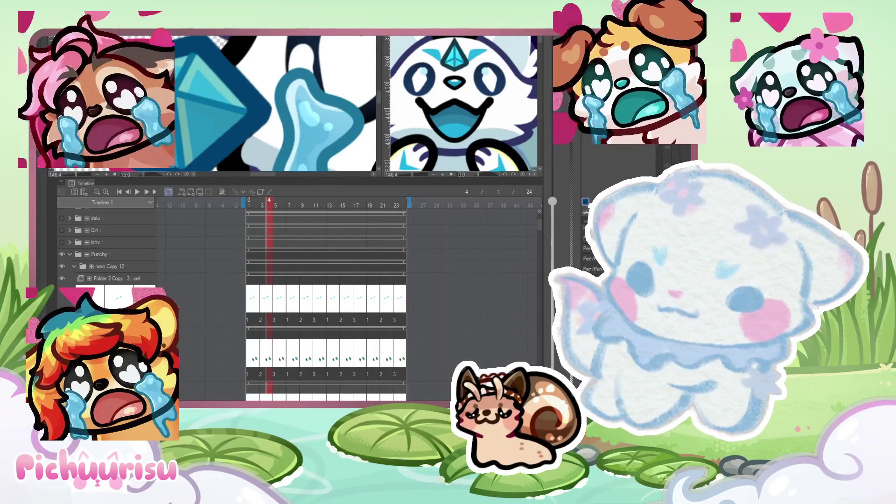
{"action": "scroll", "coordinate": [198, 36], "scroll_direction": "up", "scroll_amount": 1}
{"action": "scroll", "coordinate": [240, 83], "scroll_direction": "down", "scroll_amount": 1}
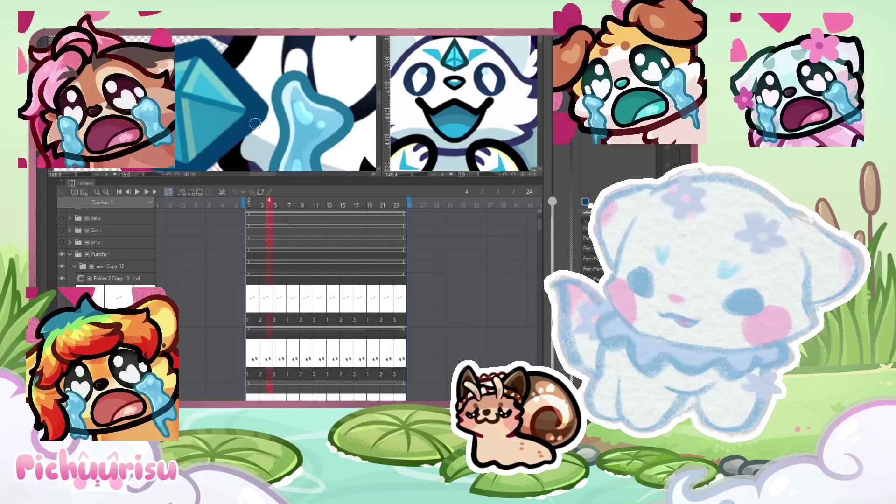
{"action": "scroll", "coordinate": [241, 134], "scroll_direction": "down", "scroll_amount": 1}
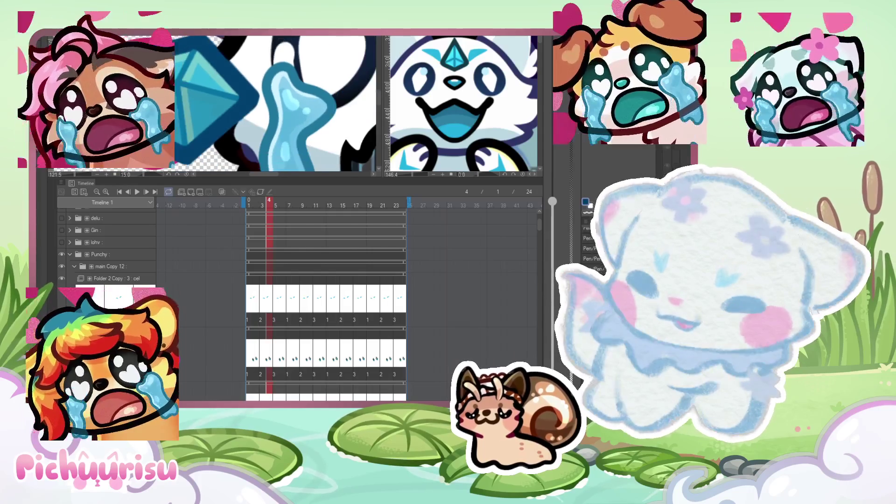
{"action": "left_click", "coordinate": [303, 208]}
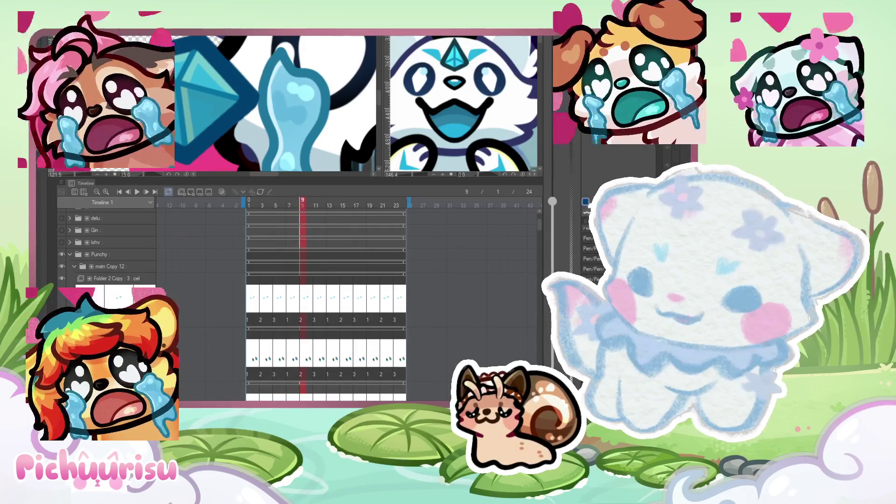
{"action": "left_click", "coordinate": [289, 203]}
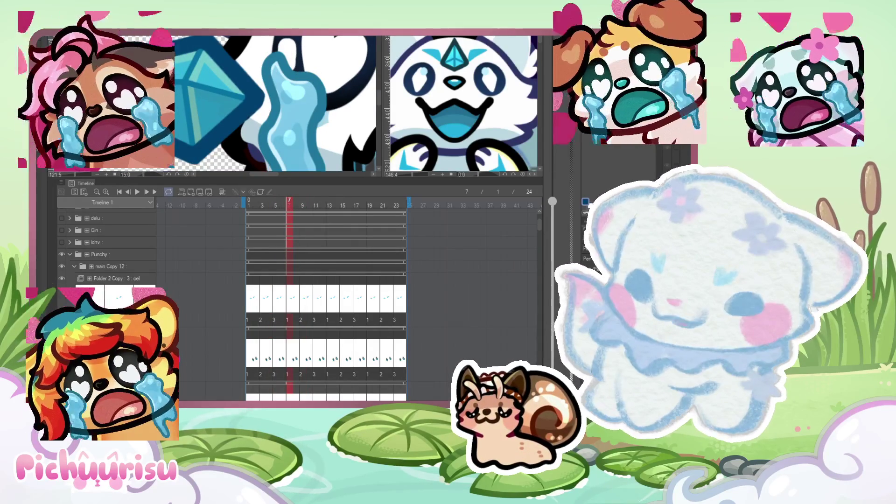
{"action": "scroll", "coordinate": [206, 38], "scroll_direction": "up", "scroll_amount": 1}
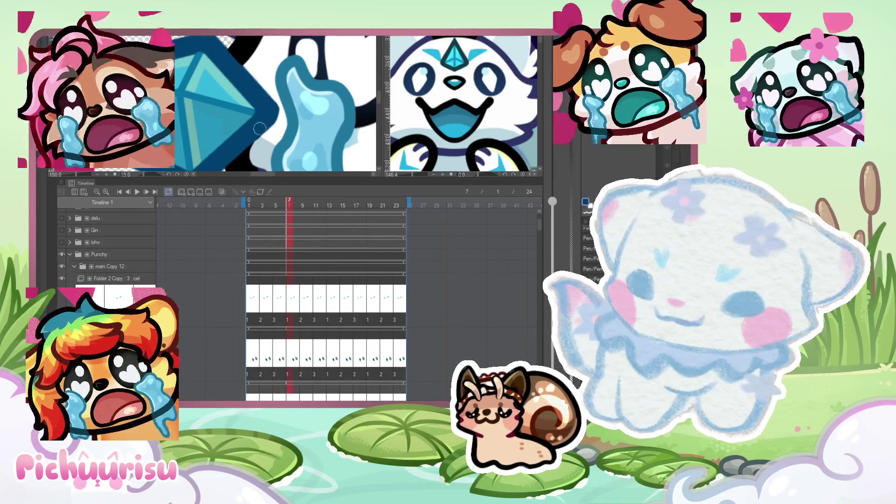
{"action": "scroll", "coordinate": [183, 74], "scroll_direction": "down", "scroll_amount": 3}
{"action": "left_click_drag", "start_coordinate": [279, 211], "coordinate": [317, 206]}
Recheck frames 9, 11 and 15 of the tear loop, then start looping playback.
{"action": "scroll", "coordinate": [275, 103], "scroll_direction": "up", "scroll_amount": 1}
{"action": "scroll", "coordinate": [276, 102], "scroll_direction": "up", "scroll_amount": 1}
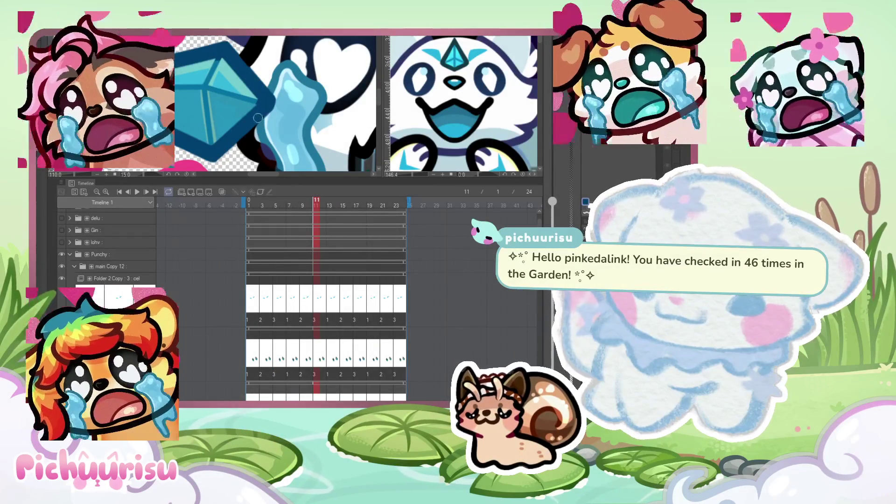
{"action": "scroll", "coordinate": [255, 121], "scroll_direction": "up", "scroll_amount": 4}
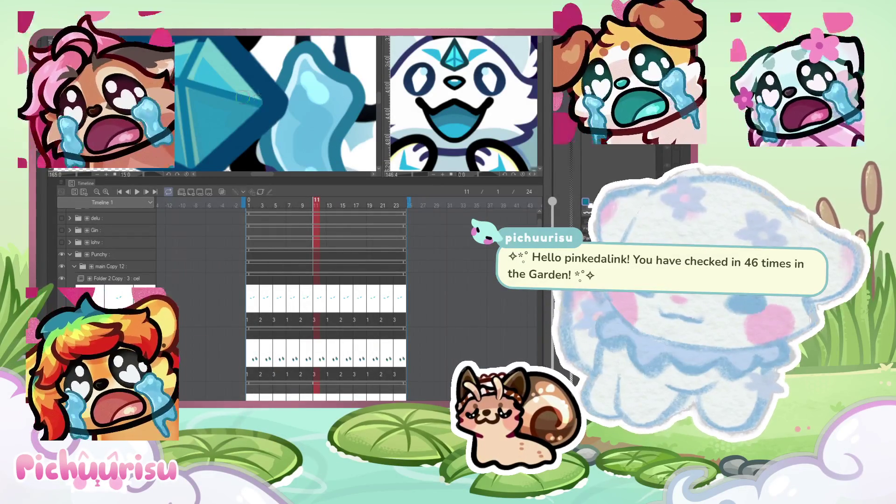
{"action": "scroll", "coordinate": [243, 97], "scroll_direction": "up", "scroll_amount": 2}
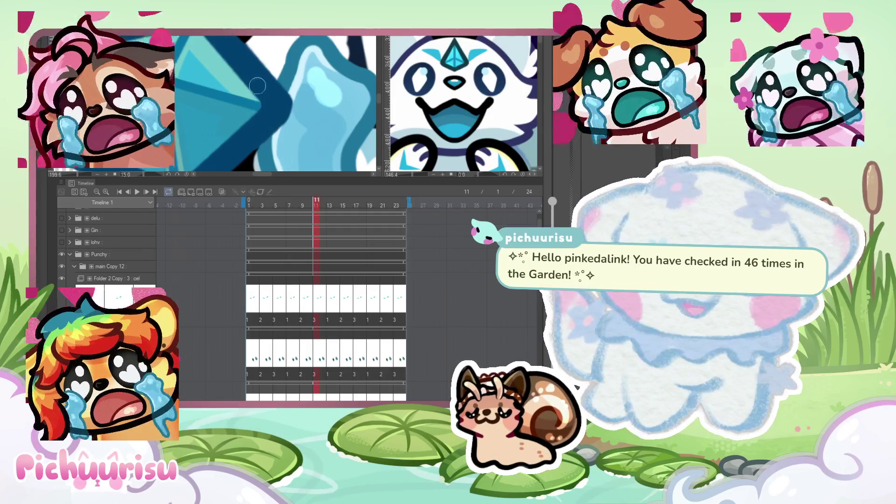
{"action": "scroll", "coordinate": [258, 86], "scroll_direction": "down", "scroll_amount": 5}
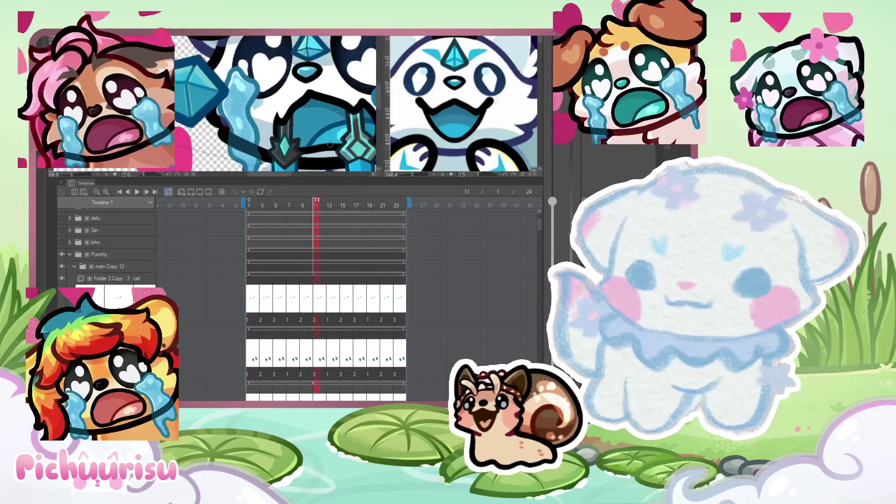
{"action": "scroll", "coordinate": [330, 145], "scroll_direction": "up", "scroll_amount": 2}
{"action": "left_click_drag", "start_coordinate": [327, 205], "coordinate": [293, 206]}
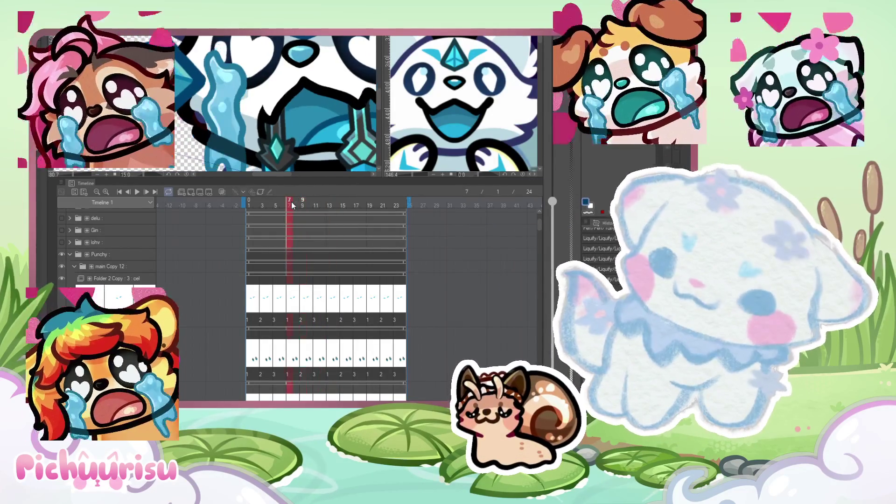
{"action": "scroll", "coordinate": [276, 96], "scroll_direction": "up", "scroll_amount": 2}
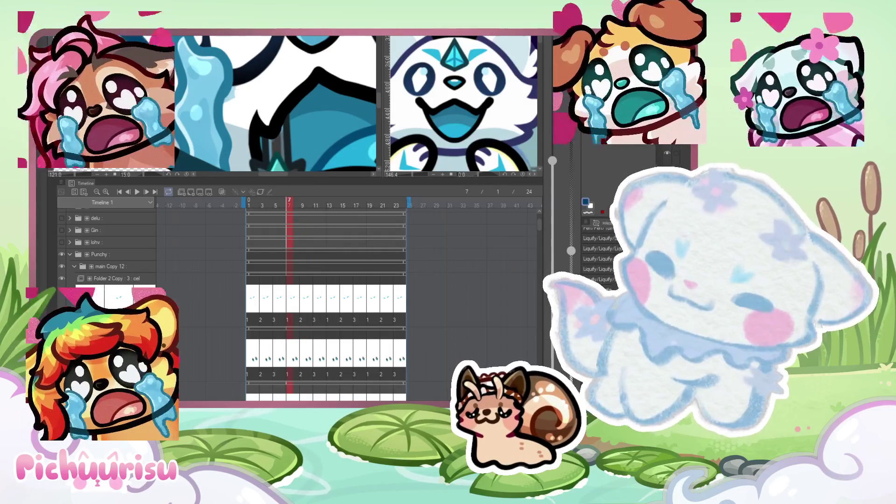
{"action": "scroll", "coordinate": [217, 101], "scroll_direction": "down", "scroll_amount": 3}
{"action": "left_click_drag", "start_coordinate": [292, 207], "coordinate": [315, 207]}
{"action": "left_click", "coordinate": [316, 205]}
{"action": "scroll", "coordinate": [224, 93], "scroll_direction": "up", "scroll_amount": 2}
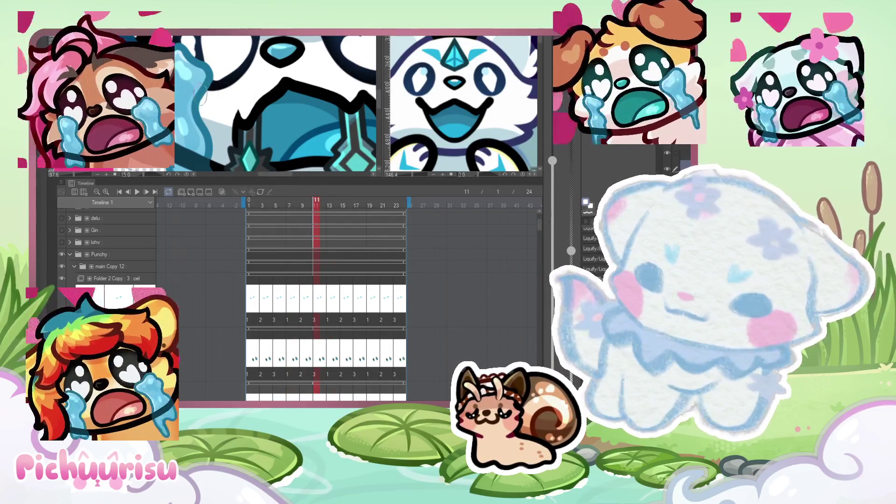
{"action": "mouse_move", "coordinate": [339, 206]}
{"action": "left_mouse_down"}
{"action": "mouse_move", "coordinate": [356, 208]}
{"action": "mouse_move", "coordinate": [344, 207]}
{"action": "left_mouse_up"}
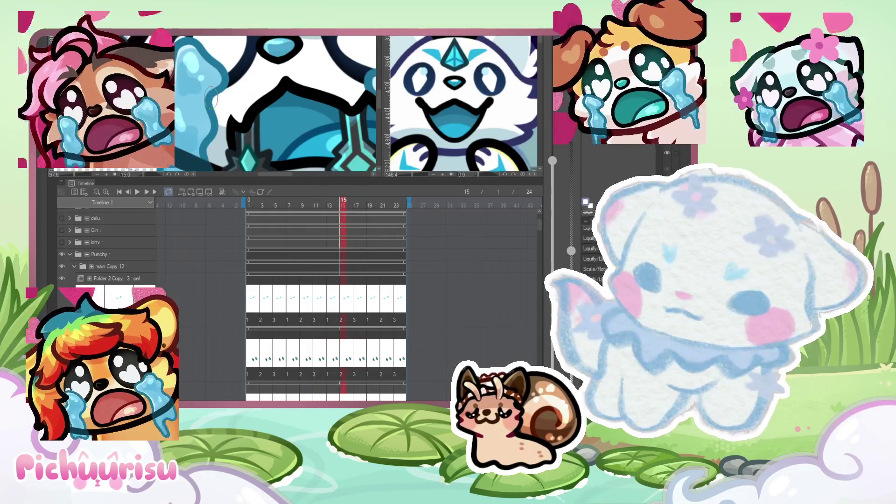
{"action": "left_click", "coordinate": [377, 207]}
{"action": "left_click_drag", "start_coordinate": [388, 212], "coordinate": [302, 223]}
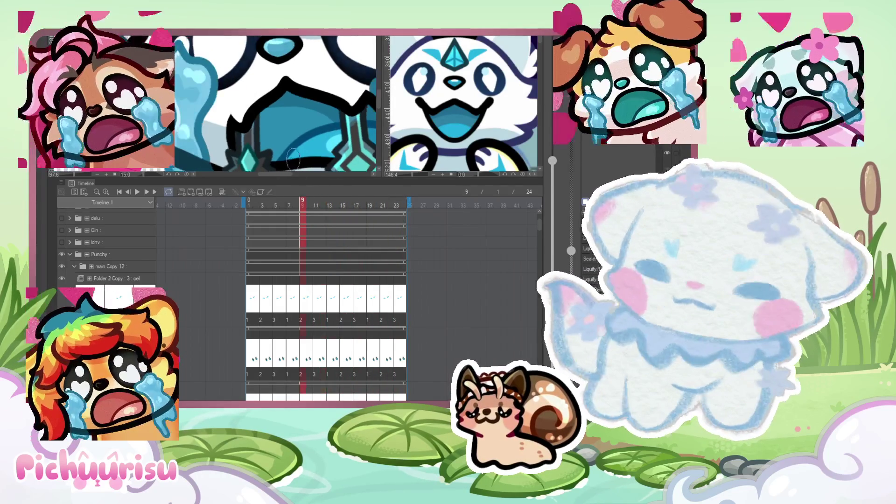
{"action": "key", "text": "space"}
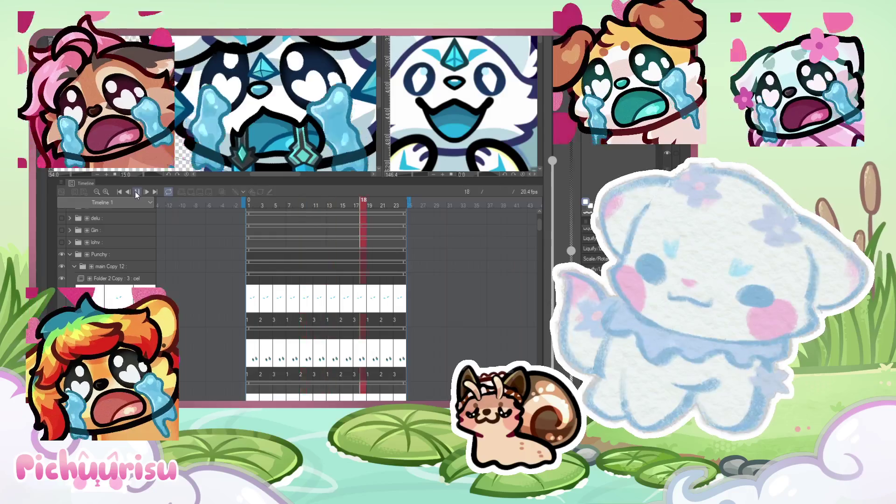
Stop playback, zoom out so the whole emote and pink hearts fit, and replay the loop.
{"action": "scroll", "coordinate": [249, 88], "scroll_direction": "down", "scroll_amount": 2}
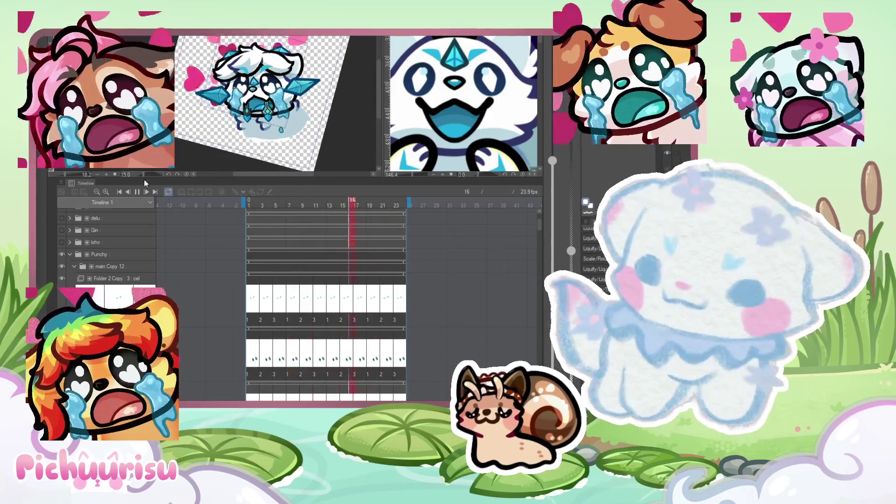
{"action": "key", "text": "space"}
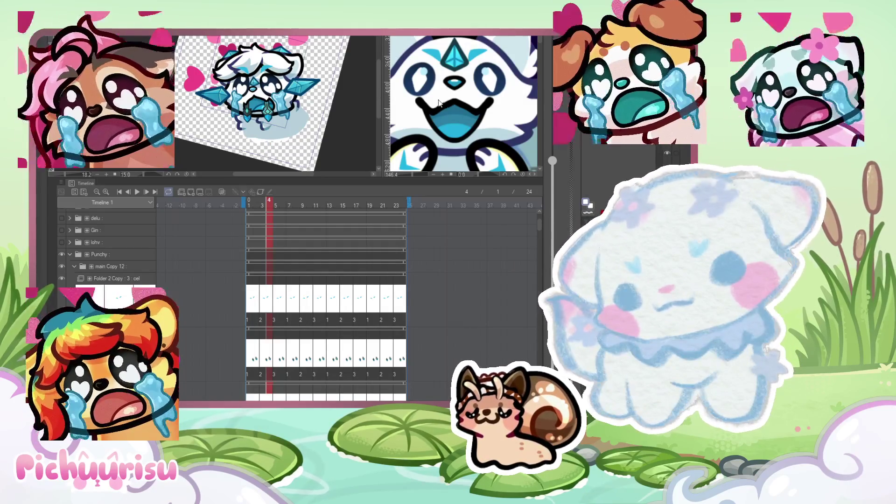
{"action": "scroll", "coordinate": [242, 84], "scroll_direction": "down", "scroll_amount": 5}
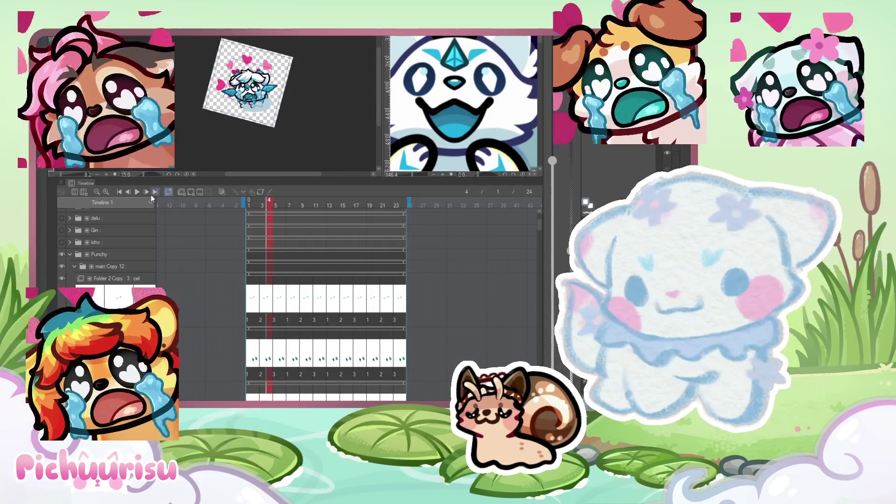
{"action": "left_click", "coordinate": [137, 192]}
Pause the preview and start, then cancel, a Ctrl+T transform of the emote.
{"action": "left_click", "coordinate": [136, 192]}
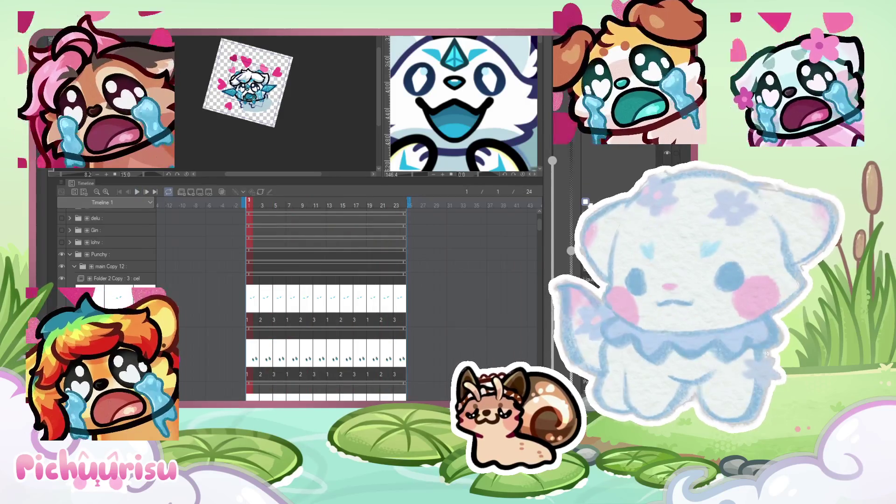
{"action": "key", "text": "ctrl+t"}
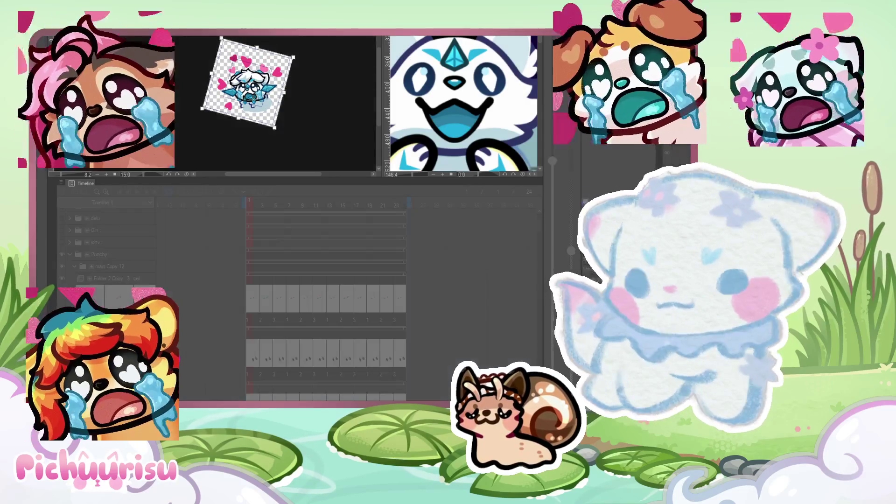
{"action": "key", "text": "Return"}
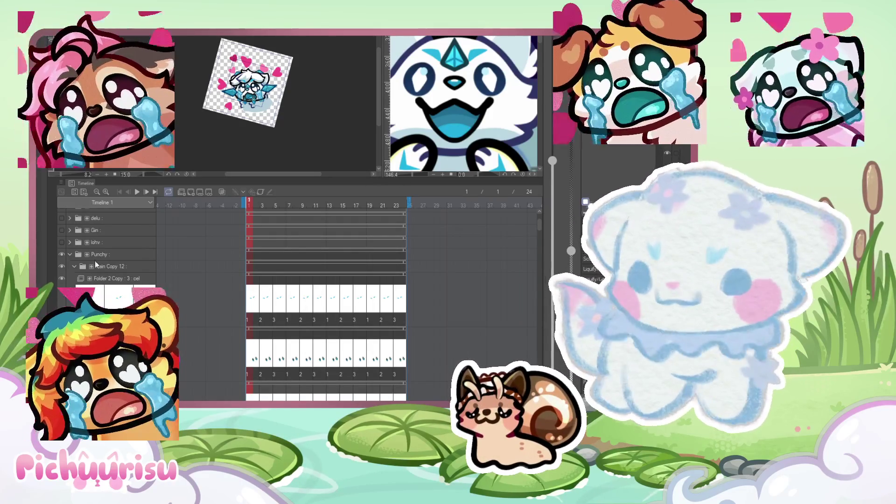
Collapse the Punchy folder in the Timeline and toggle its visibility off and back on.
{"action": "left_click", "coordinate": [70, 255]}
{"action": "left_click", "coordinate": [61, 255]}
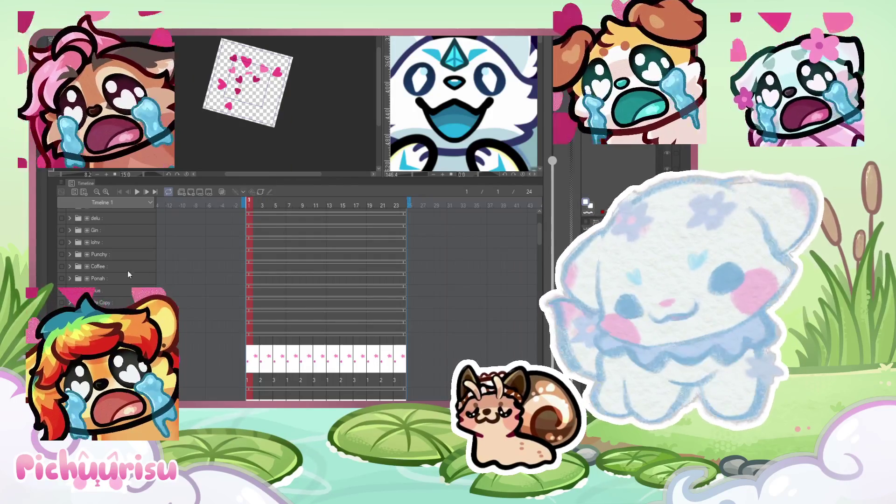
{"action": "left_click", "coordinate": [61, 255]}
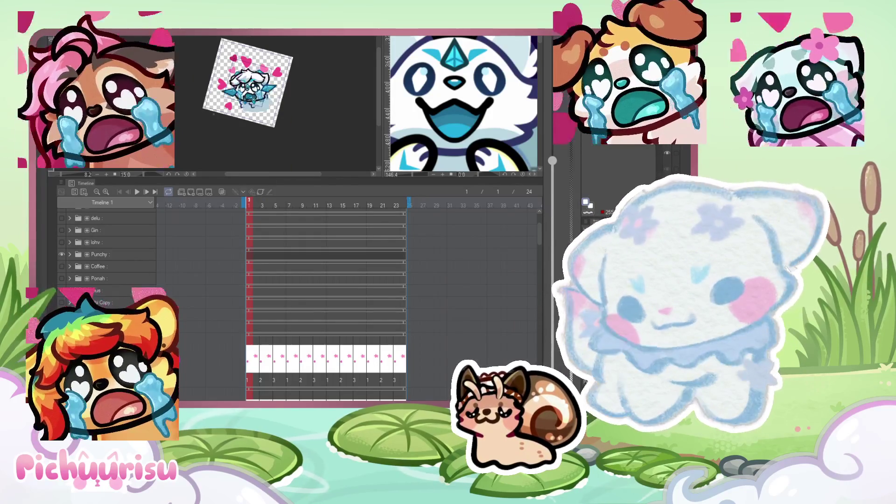
Zoom in on Punchy's face, sample a colour from the art, and advance to frame 5.
{"action": "scroll", "coordinate": [273, 90], "scroll_direction": "up", "scroll_amount": 5}
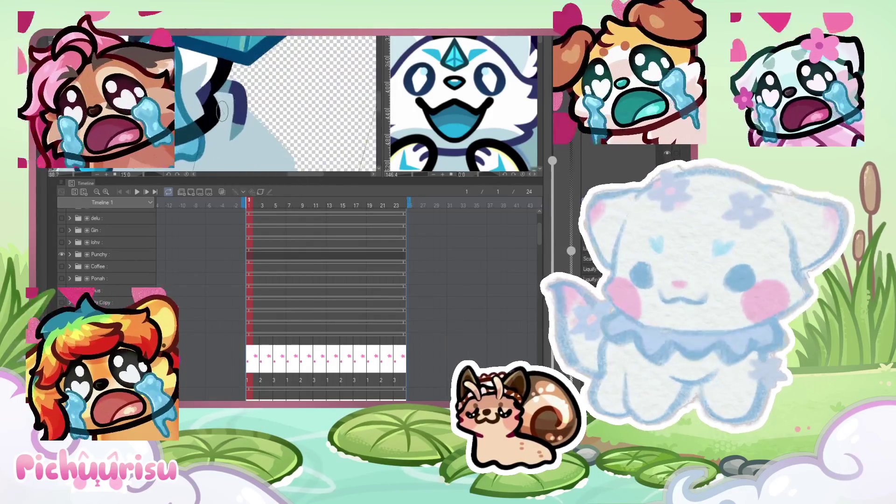
{"action": "scroll", "coordinate": [216, 56], "scroll_direction": "down", "scroll_amount": 1}
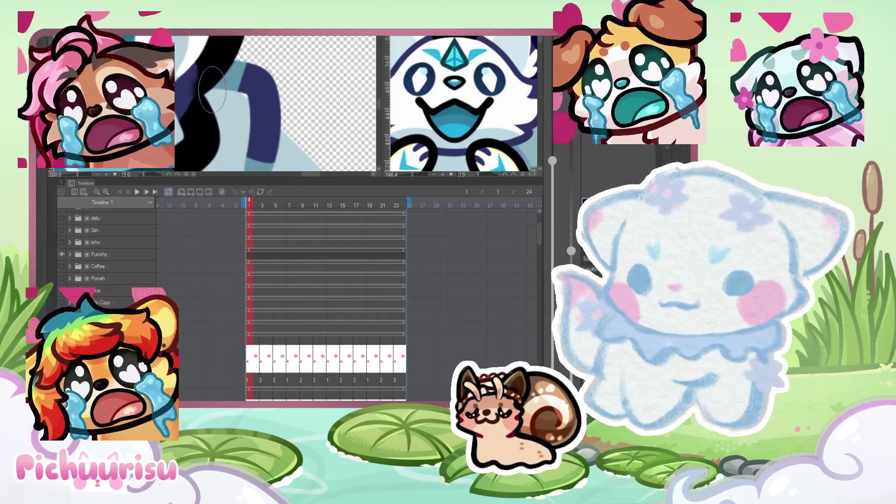
{"action": "scroll", "coordinate": [252, 103], "scroll_direction": "down", "scroll_amount": 1}
{"action": "scroll", "coordinate": [252, 102], "scroll_direction": "up", "scroll_amount": 3}
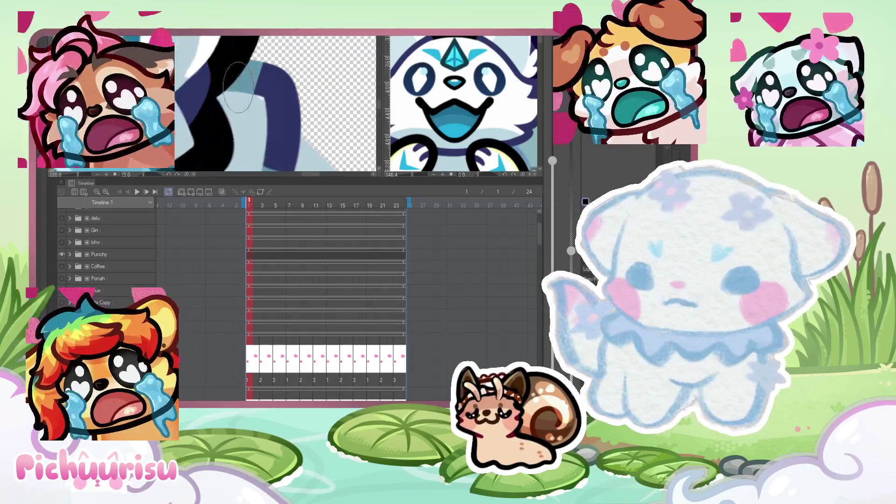
{"action": "left_click", "coordinate": [260, 93], "text": "alt"}
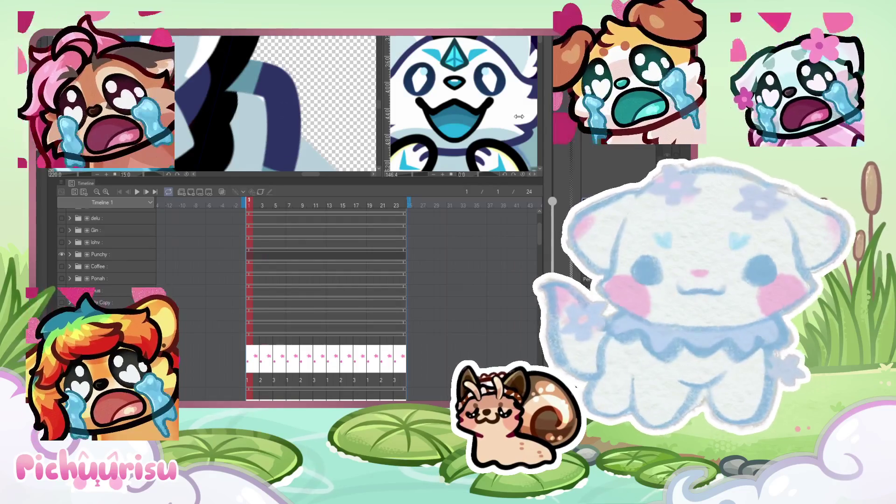
{"action": "key", "text": "Right"}
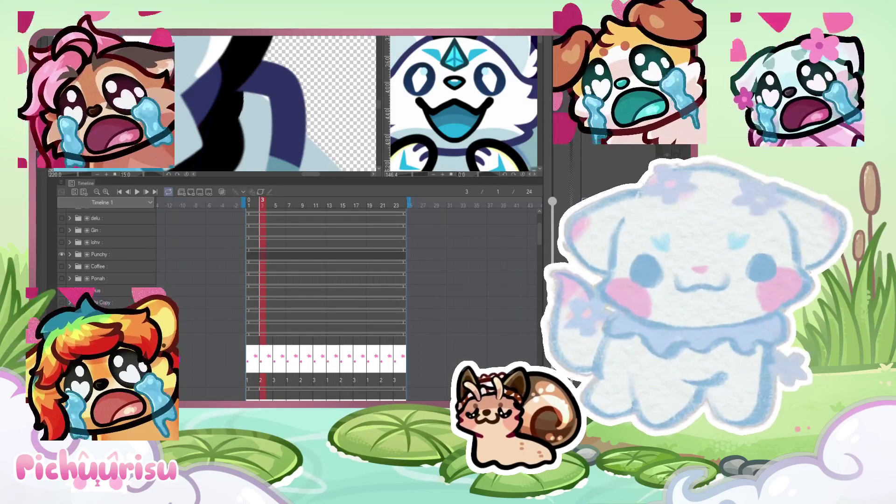
{"action": "key", "text": "Right"}
{"action": "scroll", "coordinate": [215, 111], "scroll_direction": "down", "scroll_amount": 10}
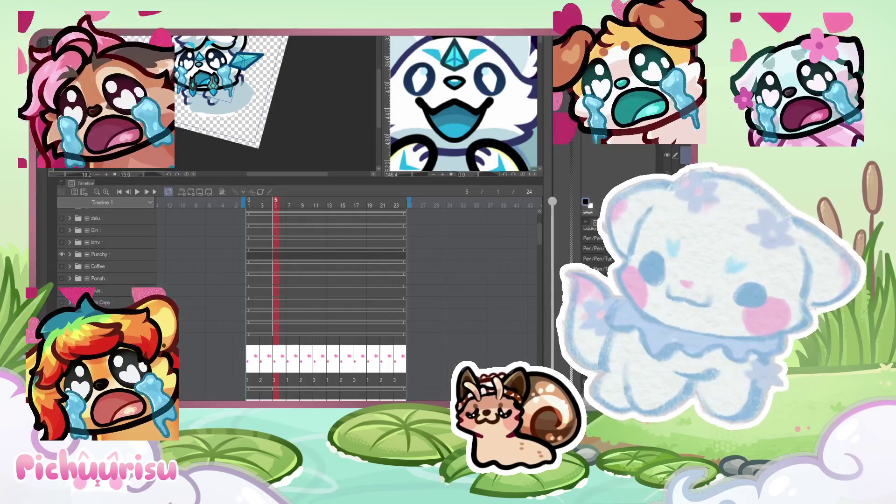
Hide the Punchy folder and turn on the teal-eyed pup's folder so its emote shows.
{"action": "left_click", "coordinate": [69, 255]}
{"action": "left_click", "coordinate": [60, 254]}
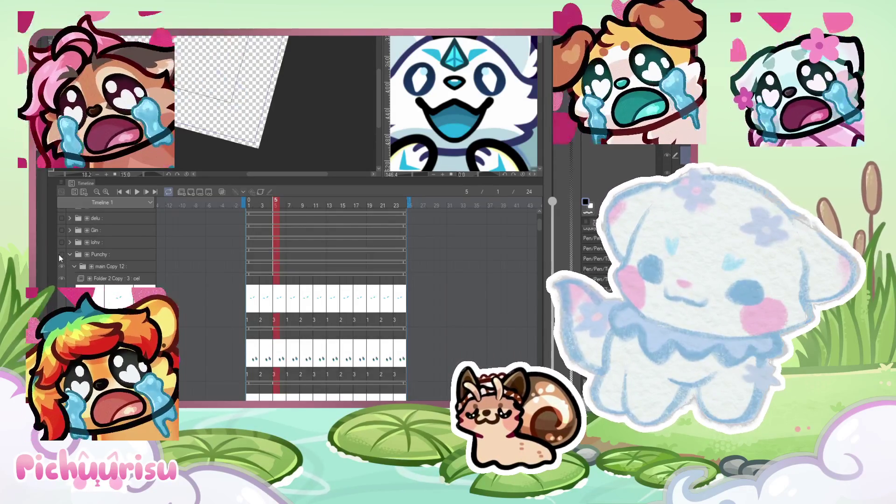
{"action": "left_click", "coordinate": [68, 254]}
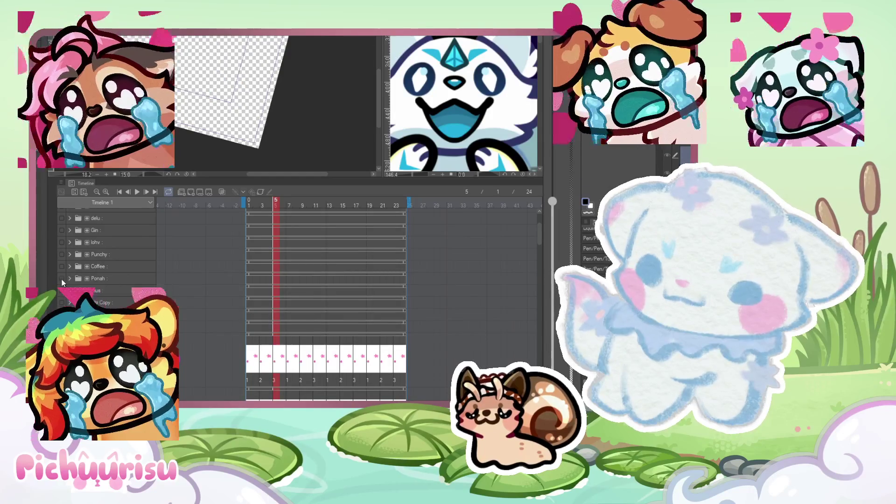
{"action": "scroll", "coordinate": [66, 263], "scroll_direction": "up", "scroll_amount": 2}
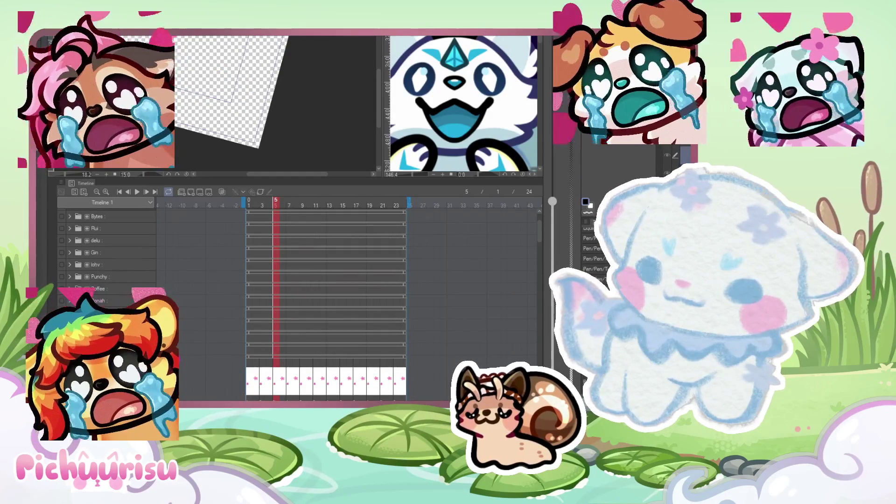
{"action": "left_click", "coordinate": [61, 300]}
{"action": "scroll", "coordinate": [261, 102], "scroll_direction": "up", "scroll_amount": 2}
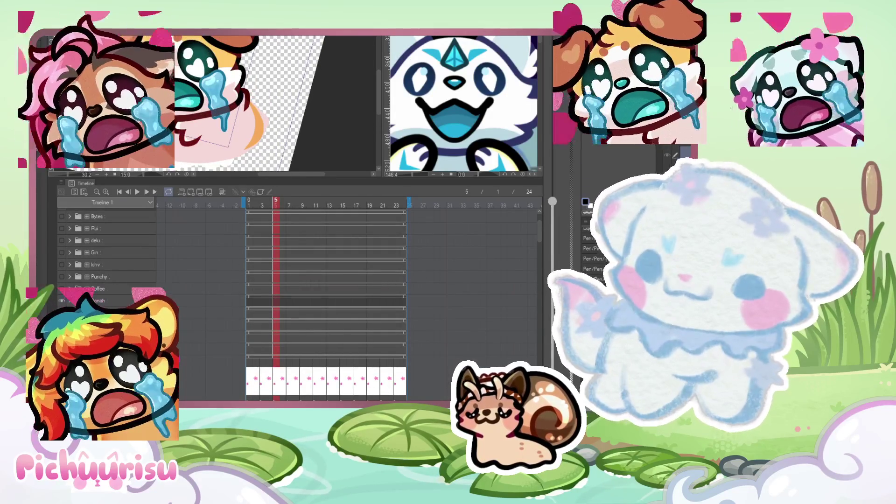
{"action": "scroll", "coordinate": [261, 103], "scroll_direction": "up", "scroll_amount": 2}
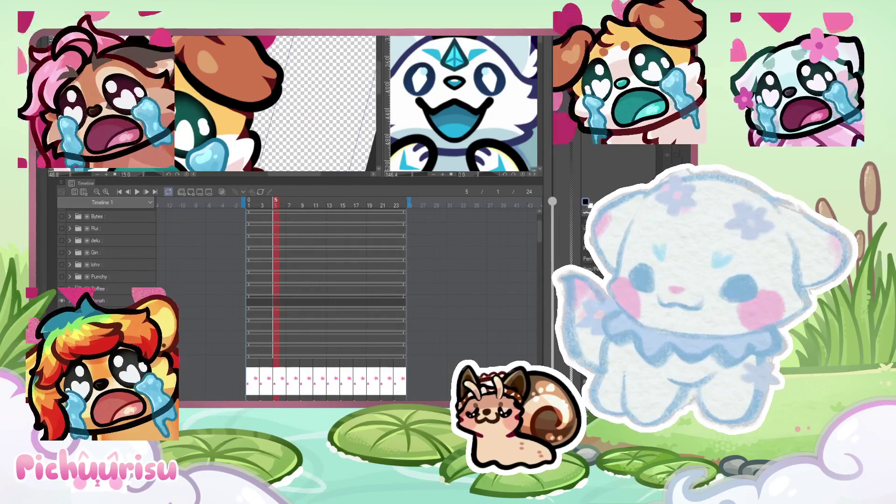
Scrub the pup's animation through frames 8 to 12, then start playback.
{"action": "left_click", "coordinate": [300, 205]}
{"action": "left_click", "coordinate": [302, 206]}
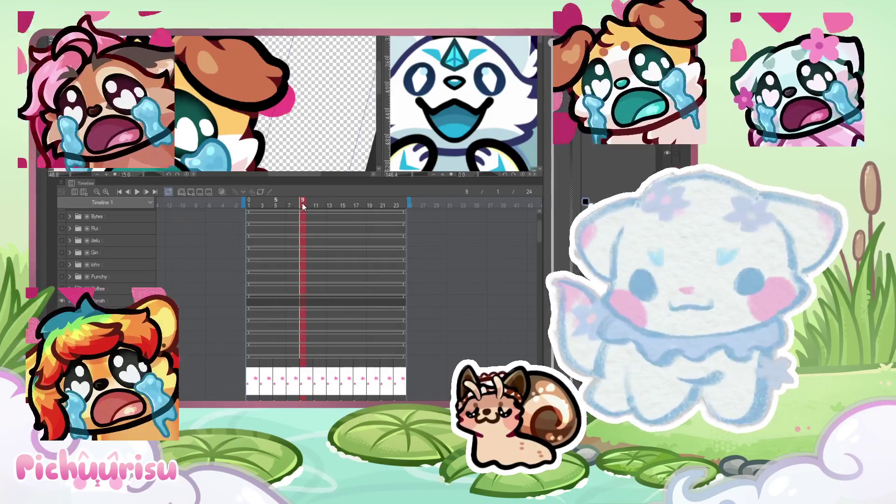
{"action": "scroll", "coordinate": [262, 102], "scroll_direction": "up", "scroll_amount": 3}
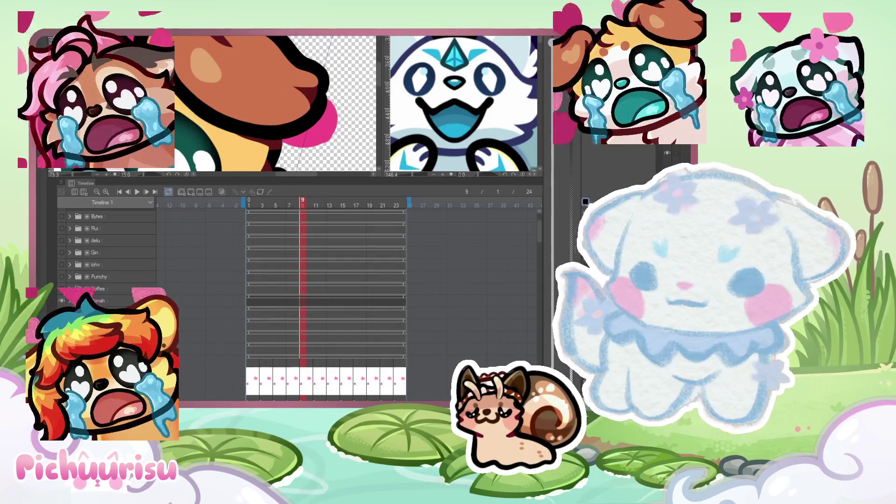
{"action": "scroll", "coordinate": [204, 76], "scroll_direction": "up", "scroll_amount": 4}
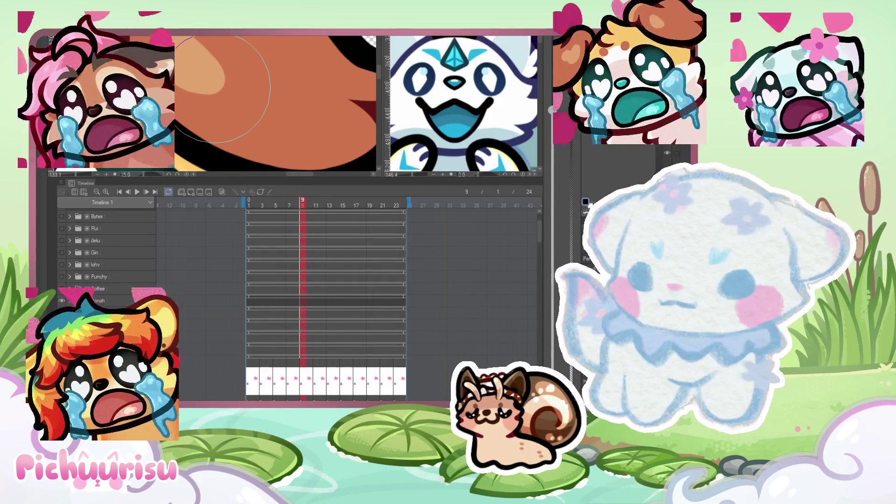
{"action": "scroll", "coordinate": [219, 77], "scroll_direction": "down", "scroll_amount": 5}
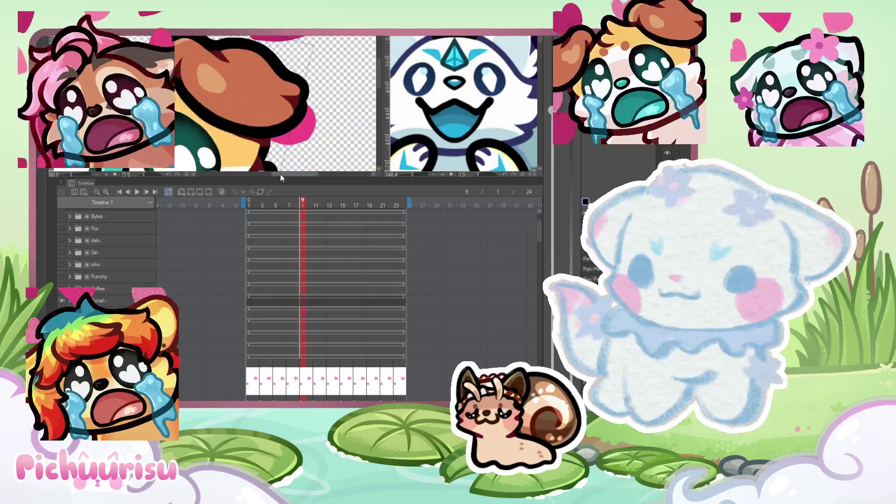
{"action": "mouse_move", "coordinate": [304, 204]}
{"action": "left_mouse_down"}
{"action": "mouse_move", "coordinate": [282, 201]}
{"action": "mouse_move", "coordinate": [330, 205]}
{"action": "left_mouse_up"}
{"action": "scroll", "coordinate": [283, 154], "scroll_direction": "up", "scroll_amount": 1}
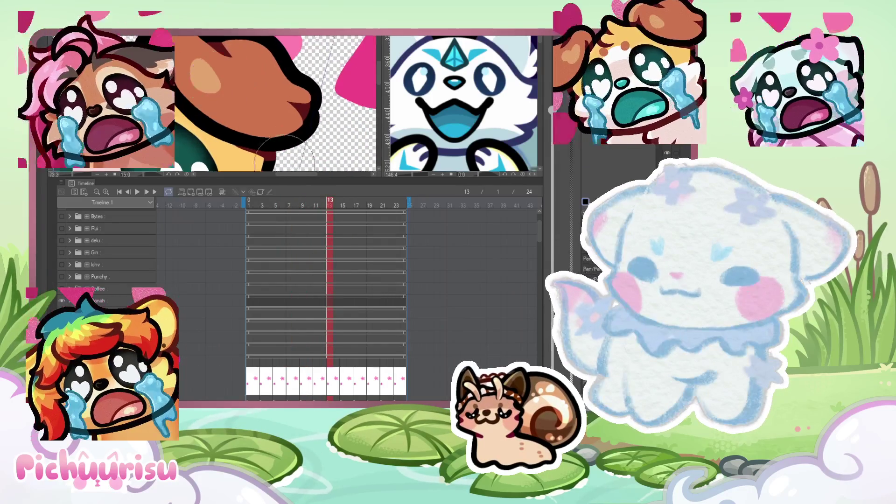
{"action": "left_click", "coordinate": [323, 205]}
{"action": "scroll", "coordinate": [210, 94], "scroll_direction": "up", "scroll_amount": 1}
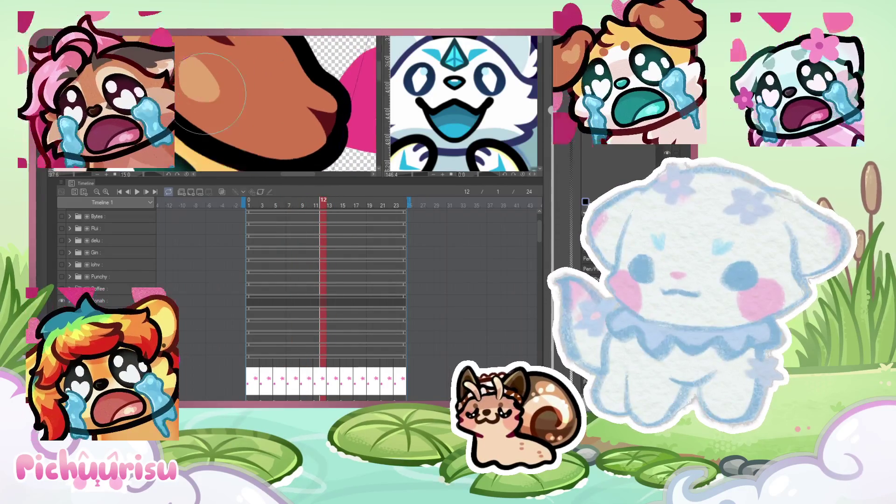
{"action": "scroll", "coordinate": [223, 70], "scroll_direction": "down", "scroll_amount": 4}
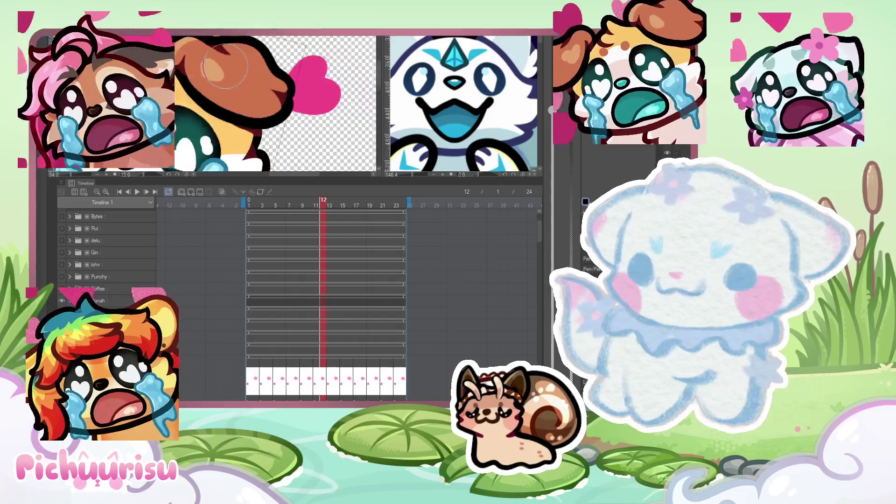
{"action": "left_click", "coordinate": [136, 193]}
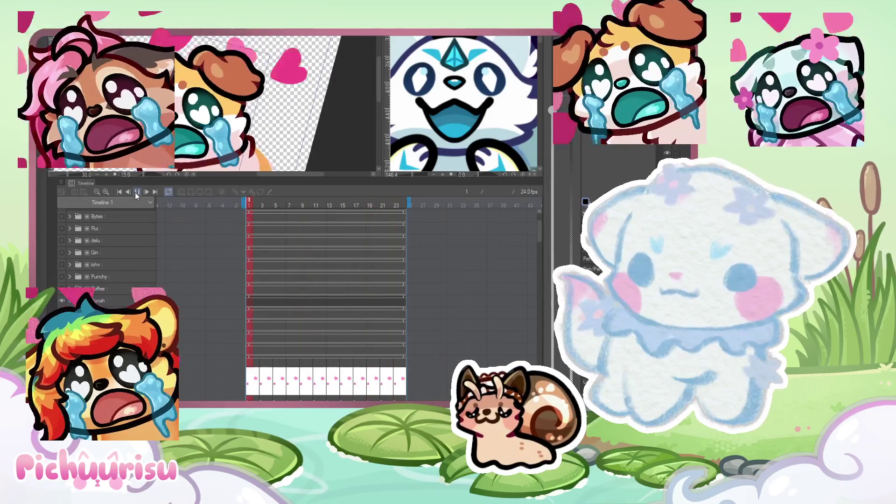
Stop on frame 4, scrub through frames 4 to 9, and resume looping playback.
{"action": "left_click", "coordinate": [270, 206]}
{"action": "mouse_move", "coordinate": [270, 205]}
{"action": "left_mouse_down"}
{"action": "mouse_move", "coordinate": [303, 210]}
{"action": "mouse_move", "coordinate": [287, 209]}
{"action": "left_mouse_up"}
{"action": "scroll", "coordinate": [162, 78], "scroll_direction": "up", "scroll_amount": 5}
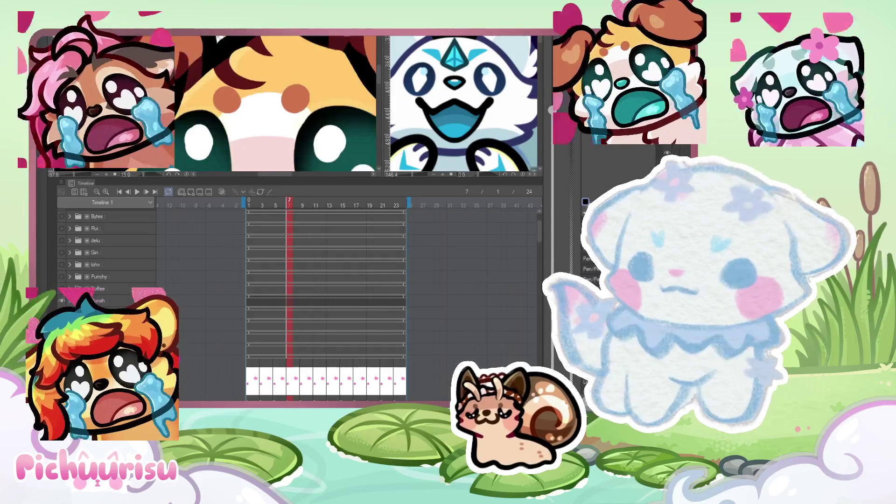
{"action": "scroll", "coordinate": [208, 96], "scroll_direction": "down", "scroll_amount": 5}
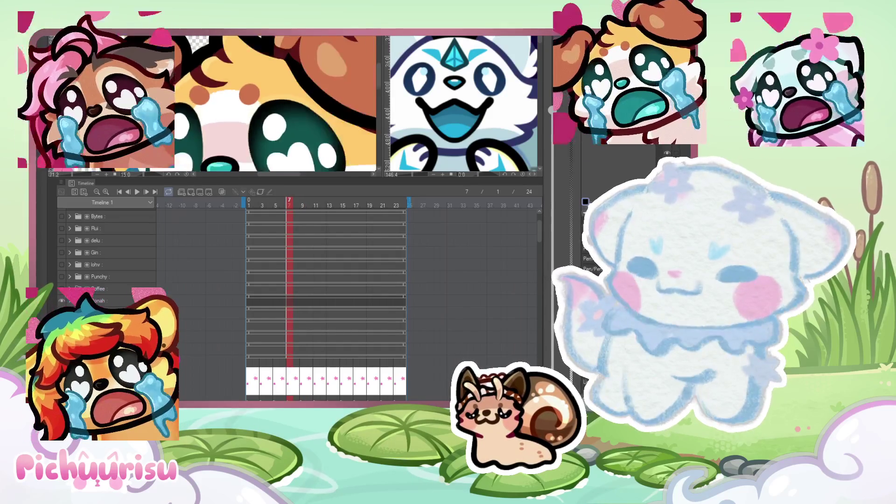
{"action": "key", "text": "space"}
{"action": "scroll", "coordinate": [208, 96], "scroll_direction": "down", "scroll_amount": 3}
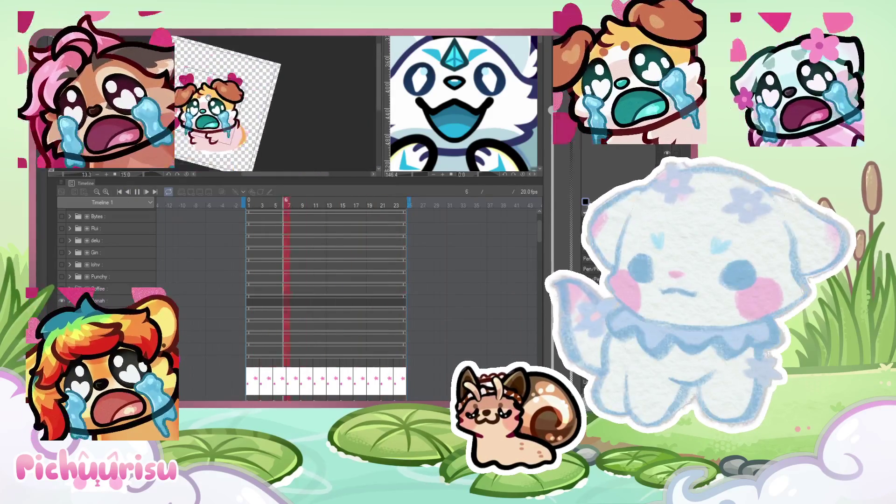
Pause and resume the preview, duplicate the bottom character layer with Ctrl+J, and return to frame 1.
{"action": "left_click", "coordinate": [137, 192]}
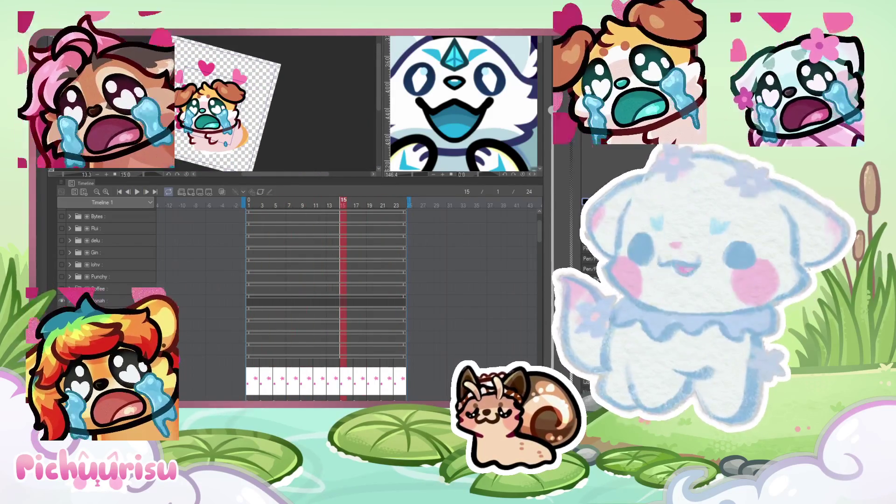
{"action": "left_click", "coordinate": [137, 192]}
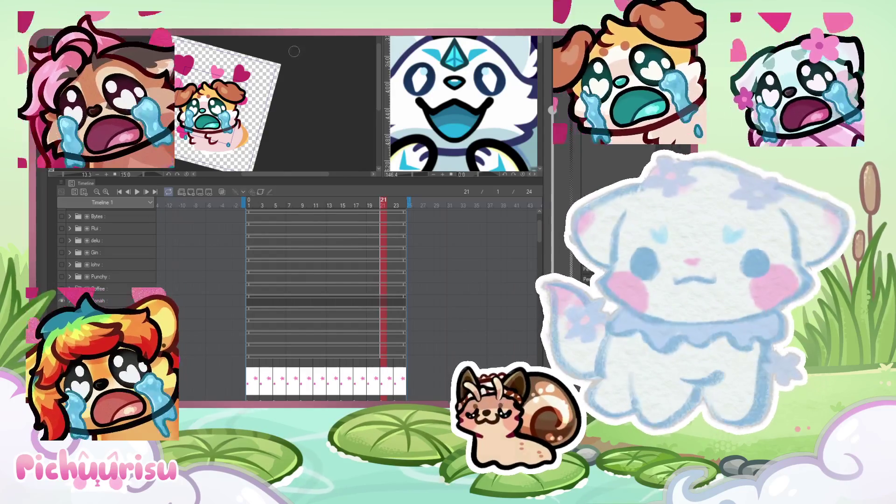
{"action": "scroll", "coordinate": [140, 117], "scroll_direction": "down", "scroll_amount": 1}
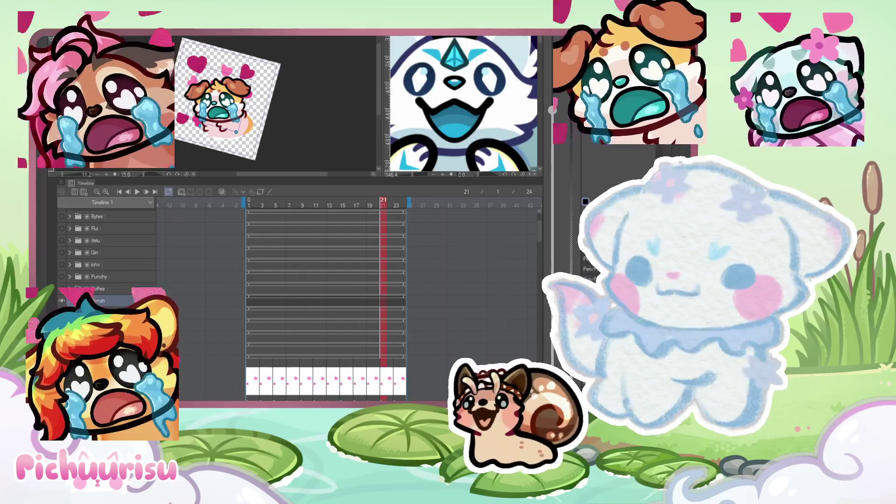
{"action": "key", "text": "ctrl+j"}
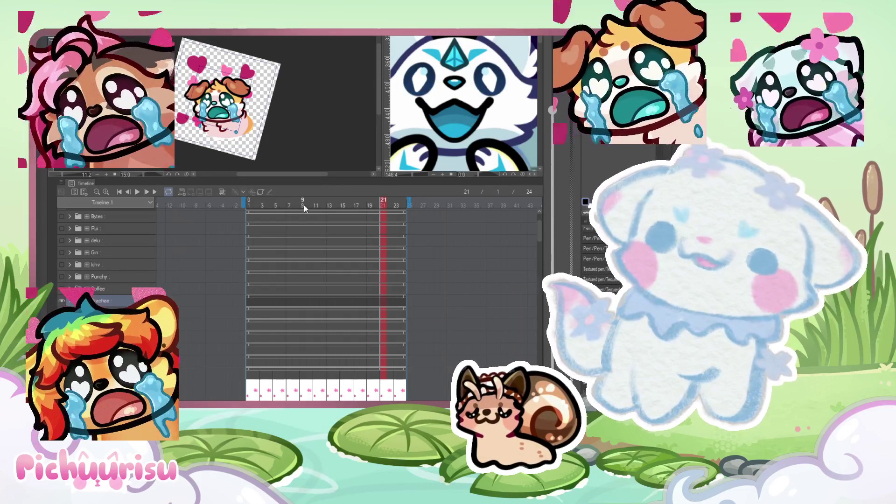
{"action": "left_click", "coordinate": [244, 207]}
Expand the pup's folder to reveal its cel tracks, then close the second open canvas.
{"action": "left_click", "coordinate": [70, 302]}
{"action": "scroll", "coordinate": [292, 309], "scroll_direction": "down", "scroll_amount": 5}
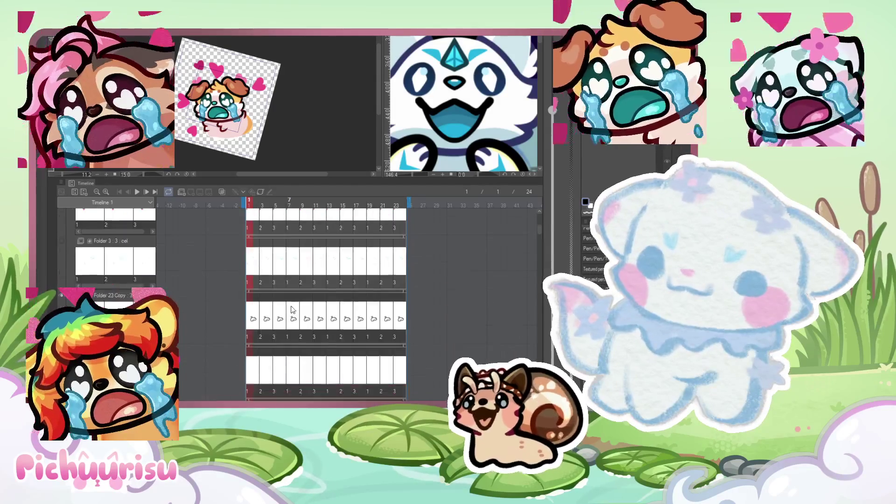
{"action": "scroll", "coordinate": [292, 310], "scroll_direction": "down", "scroll_amount": 8}
{"action": "scroll", "coordinate": [292, 310], "scroll_direction": "down", "scroll_amount": 4}
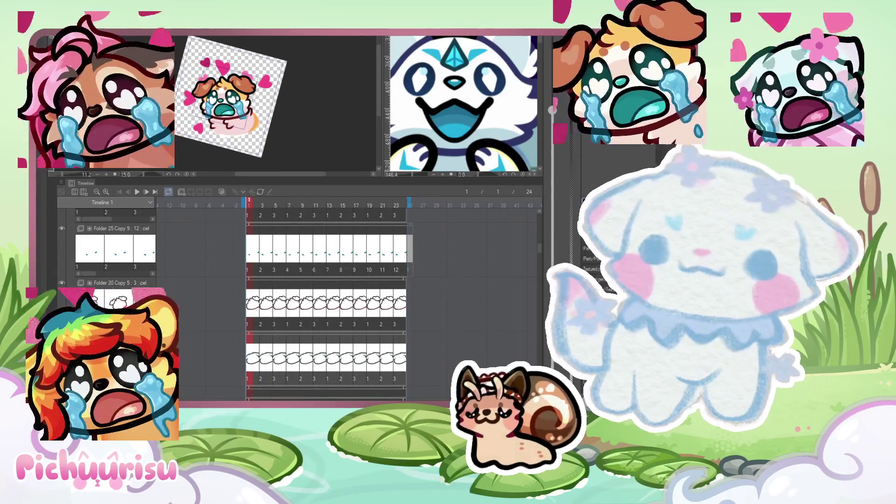
{"action": "left_click", "coordinate": [434, 99]}
{"action": "left_click", "coordinate": [376, 130]}
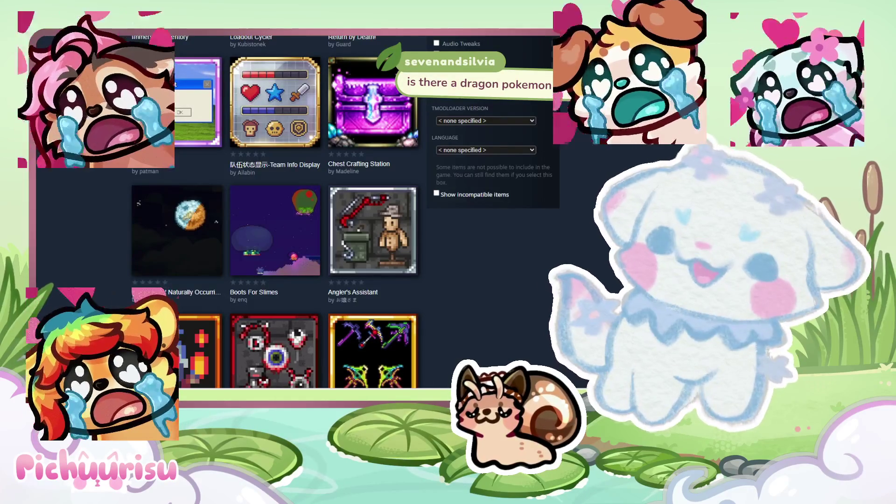
{"action": "mouse_move", "coordinate": [275, 230]}
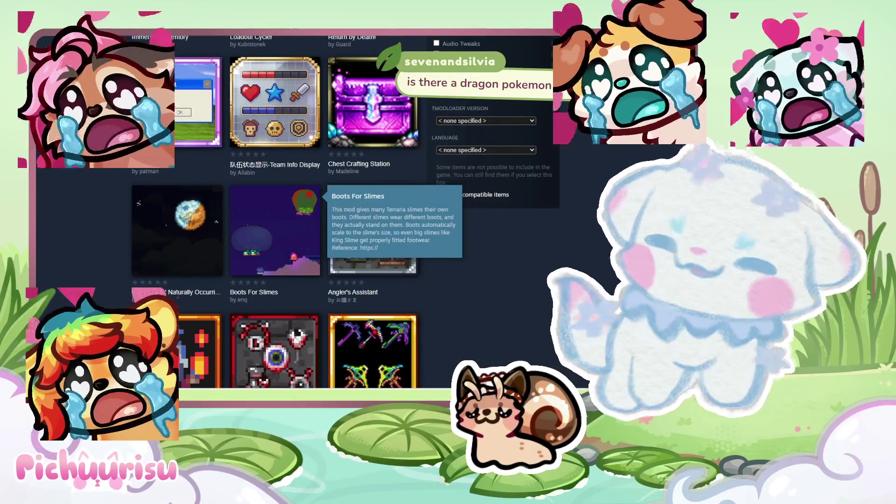
{"action": "scroll", "coordinate": [275, 230], "scroll_direction": "down", "scroll_amount": 2}
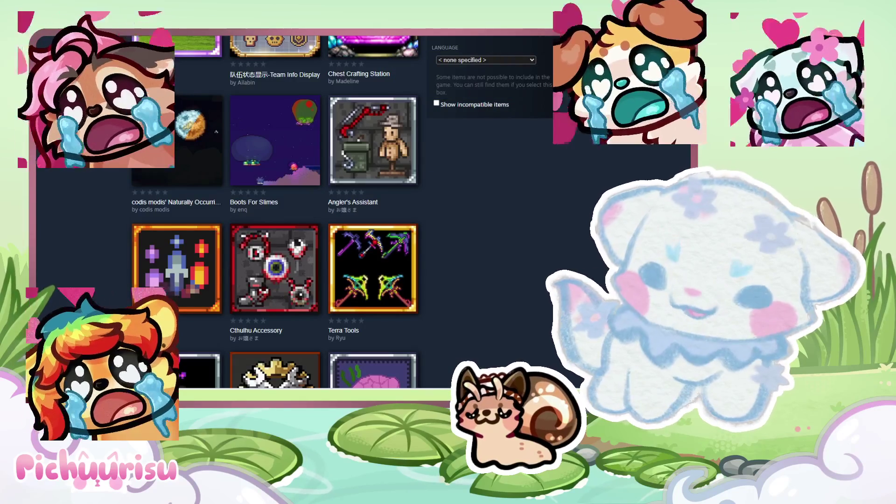
{"action": "scroll", "coordinate": [275, 210], "scroll_direction": "down", "scroll_amount": 3}
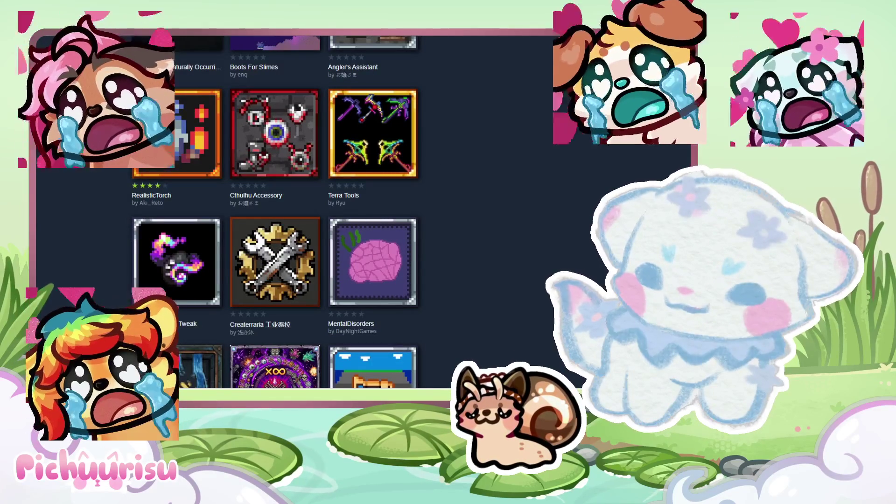
{"action": "mouse_move", "coordinate": [373, 261]}
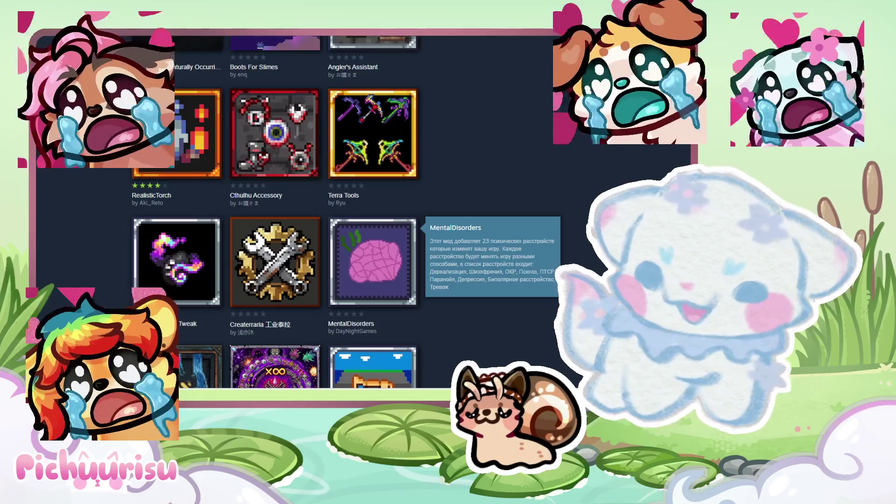
{"action": "scroll", "coordinate": [373, 261], "scroll_direction": "down", "scroll_amount": 1}
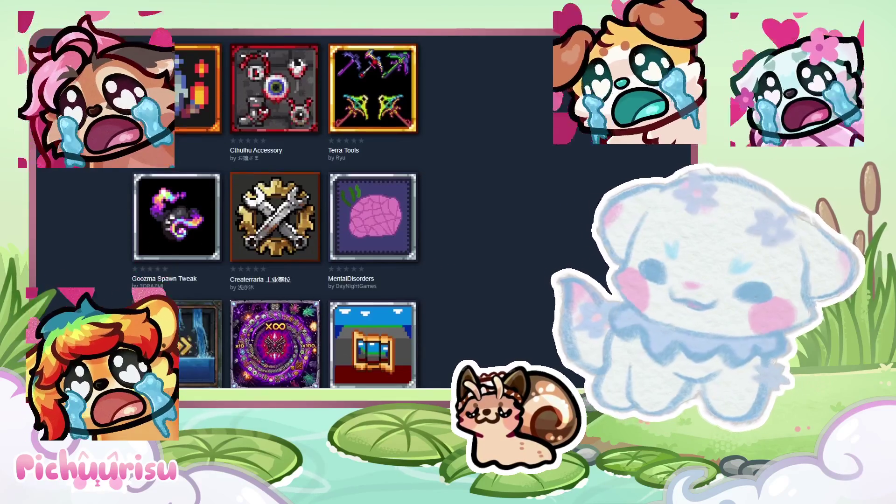
{"action": "scroll", "coordinate": [276, 210], "scroll_direction": "down", "scroll_amount": 2}
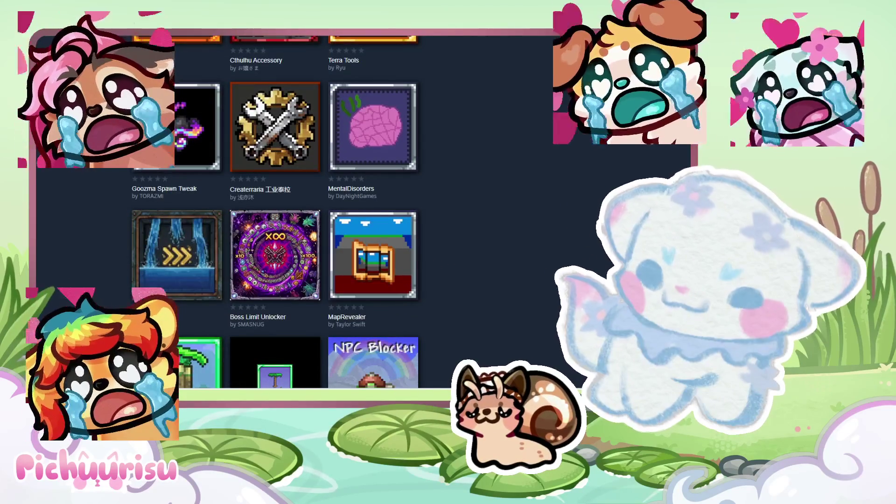
{"action": "scroll", "coordinate": [275, 210], "scroll_direction": "down", "scroll_amount": 2}
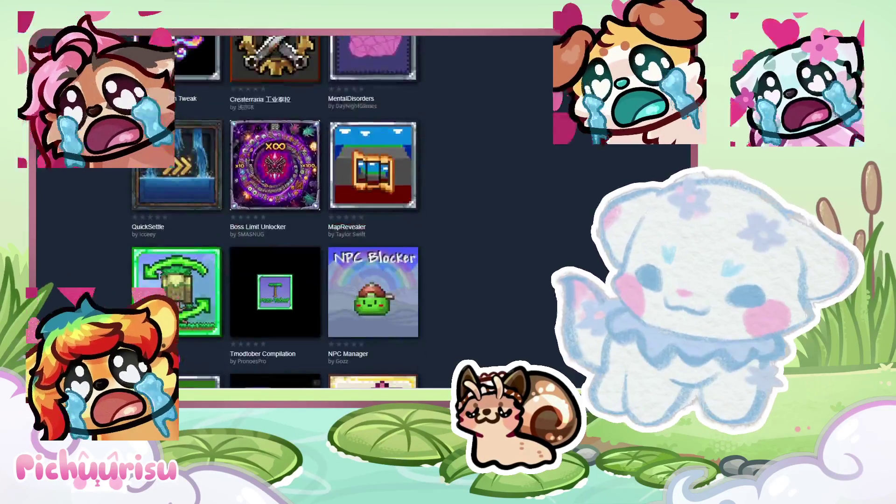
{"action": "scroll", "coordinate": [275, 210], "scroll_direction": "down", "scroll_amount": 3}
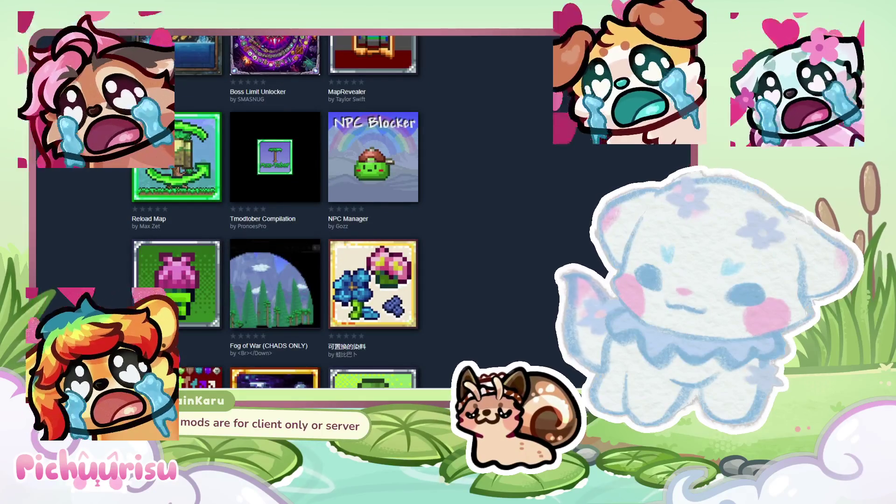
{"action": "scroll", "coordinate": [276, 210], "scroll_direction": "down", "scroll_amount": 4}
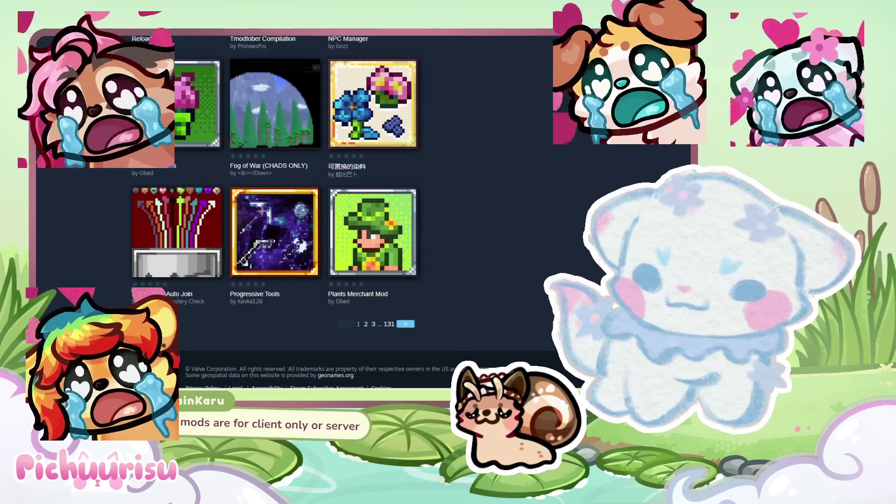
{"action": "mouse_move", "coordinate": [373, 232]}
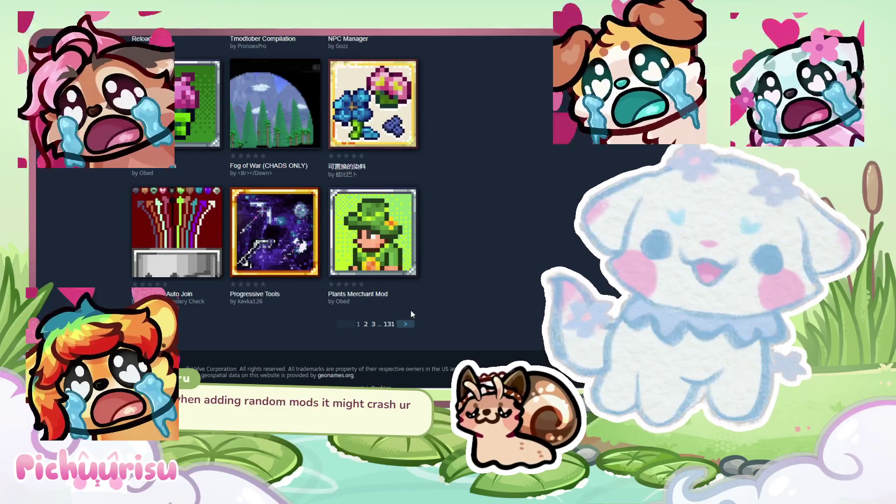
{"action": "scroll", "coordinate": [466, 250], "scroll_direction": "up", "scroll_amount": 15}
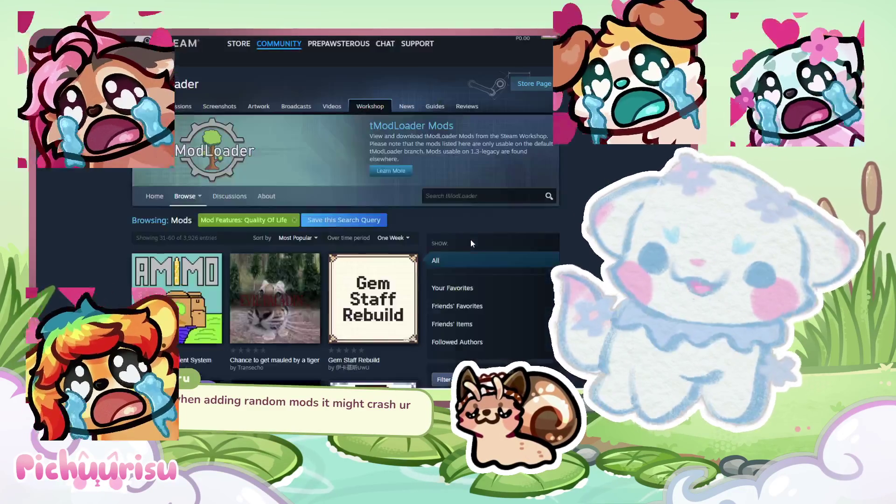
Return to page 1 of the Quality Of Life mods in the tModLoader workshop.
{"action": "scroll", "coordinate": [472, 243], "scroll_direction": "down", "scroll_amount": 7}
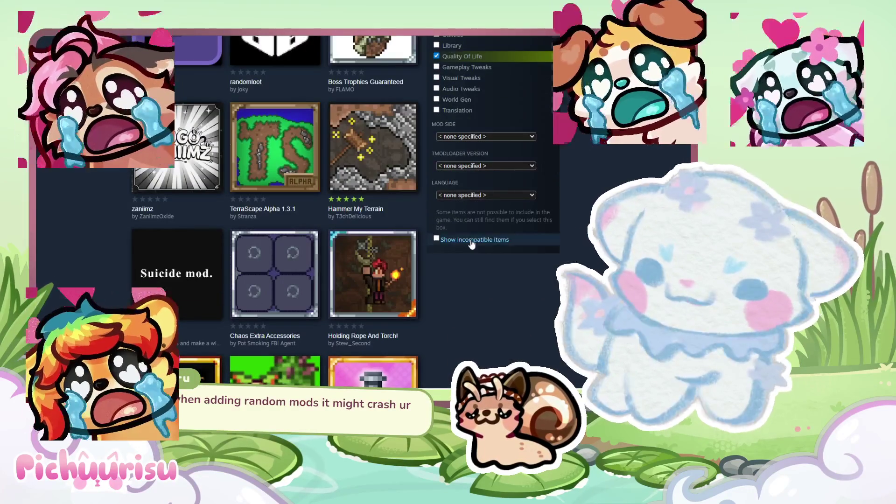
{"action": "scroll", "coordinate": [471, 240], "scroll_direction": "down", "scroll_amount": 2}
{"action": "scroll", "coordinate": [471, 243], "scroll_direction": "down", "scroll_amount": 3}
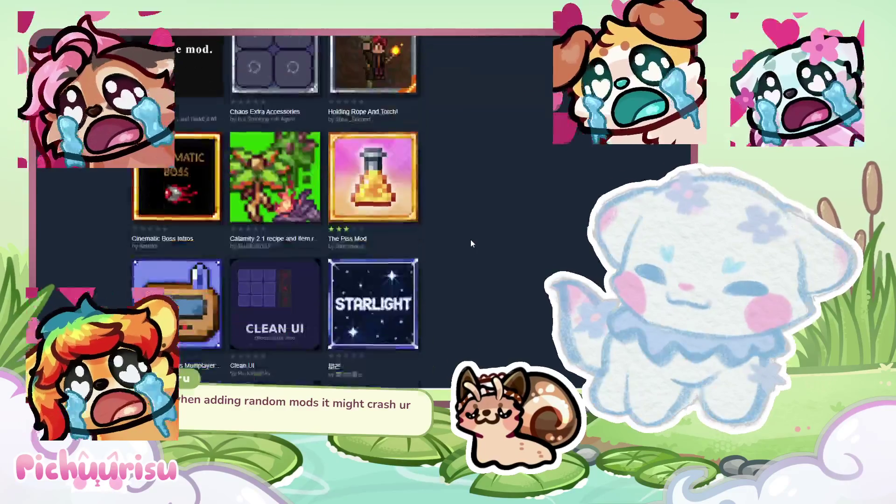
{"action": "scroll", "coordinate": [470, 243], "scroll_direction": "up", "scroll_amount": 3}
{"action": "mouse_move", "coordinate": [190, 201]}
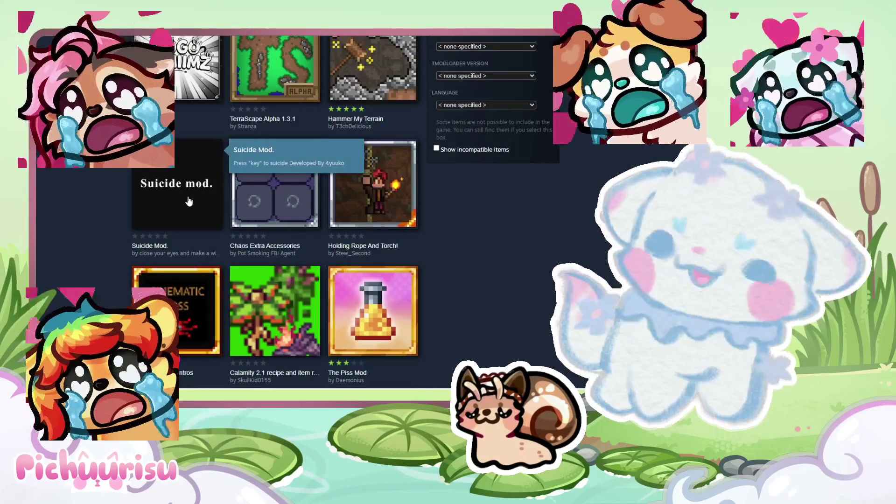
{"action": "scroll", "coordinate": [447, 259], "scroll_direction": "down", "scroll_amount": 2}
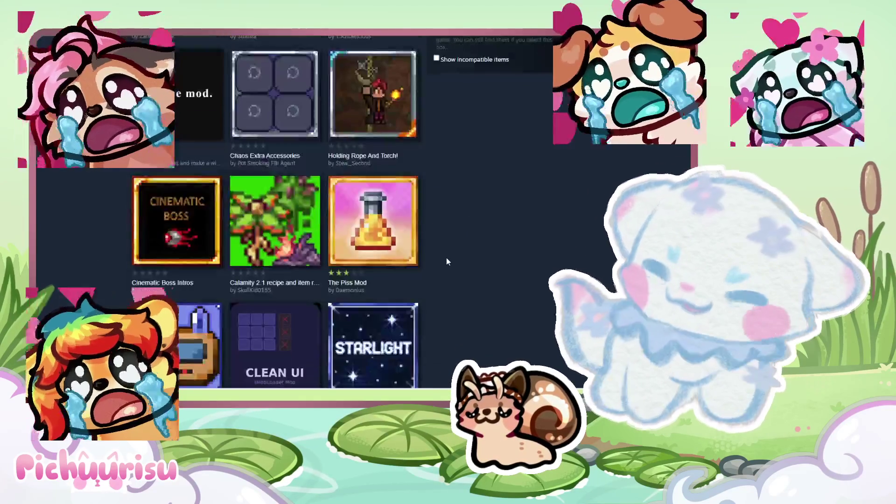
{"action": "scroll", "coordinate": [447, 259], "scroll_direction": "down", "scroll_amount": 3}
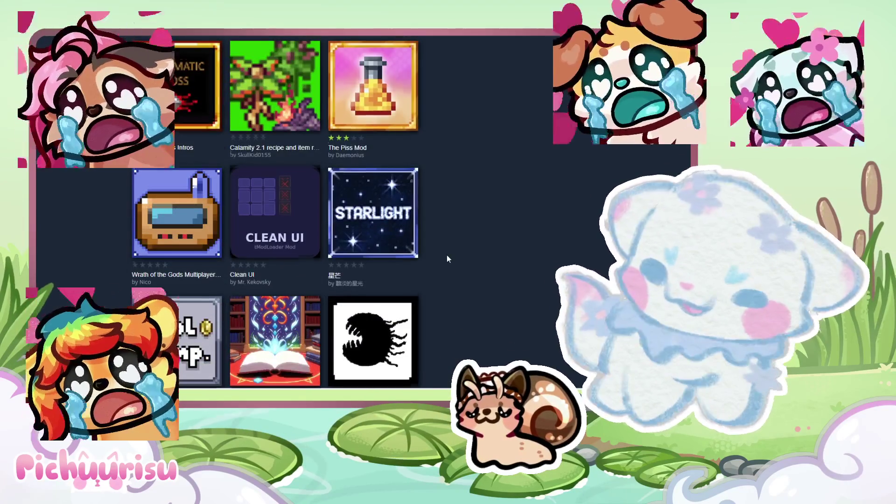
{"action": "scroll", "coordinate": [446, 259], "scroll_direction": "down", "scroll_amount": 3}
{"action": "scroll", "coordinate": [447, 259], "scroll_direction": "down", "scroll_amount": 4}
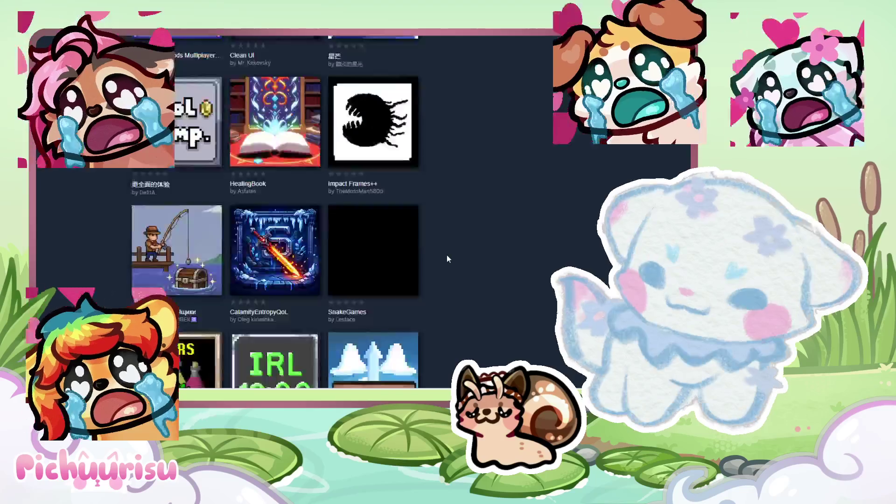
{"action": "left_click", "coordinate": [358, 364]}
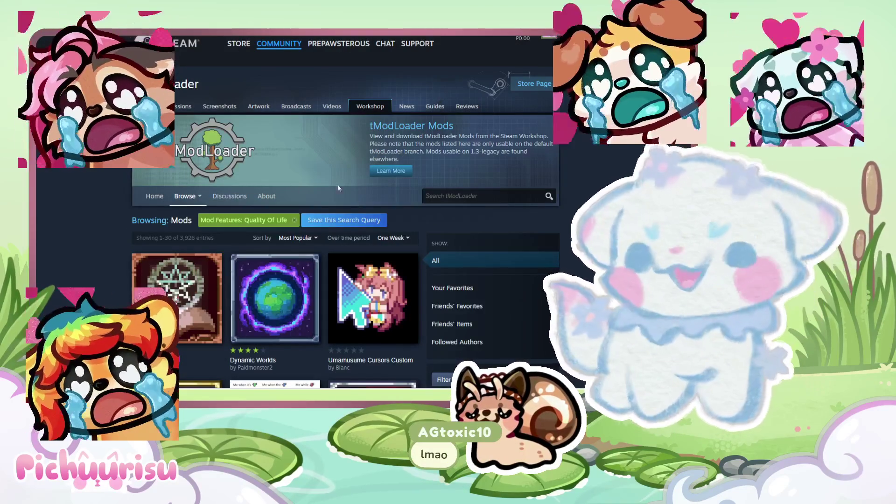
Skim the first page of mods, then switch back to Clip Studio Paint.
{"action": "scroll", "coordinate": [366, 179], "scroll_direction": "down", "scroll_amount": 3}
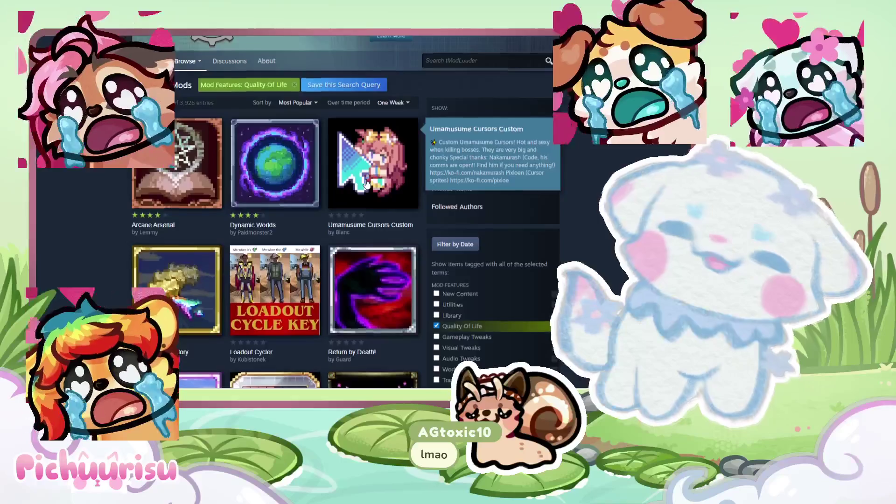
{"action": "scroll", "coordinate": [366, 179], "scroll_direction": "down", "scroll_amount": 4}
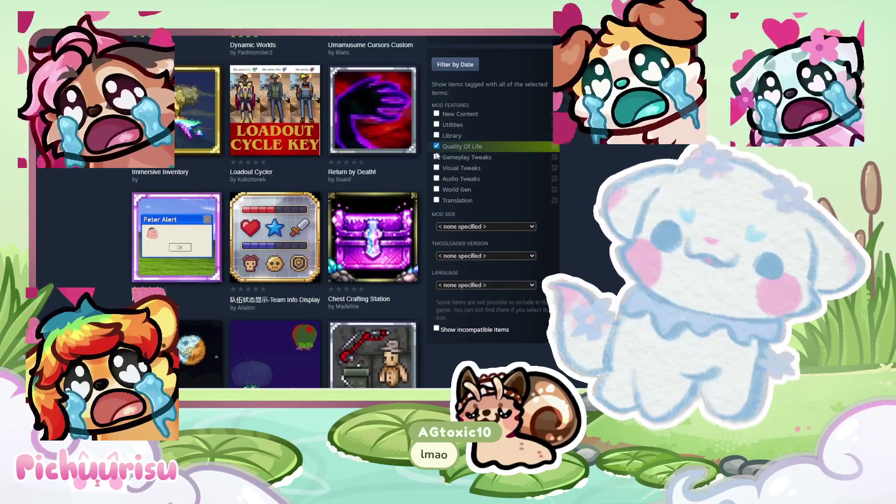
{"action": "scroll", "coordinate": [438, 155], "scroll_direction": "up", "scroll_amount": 7}
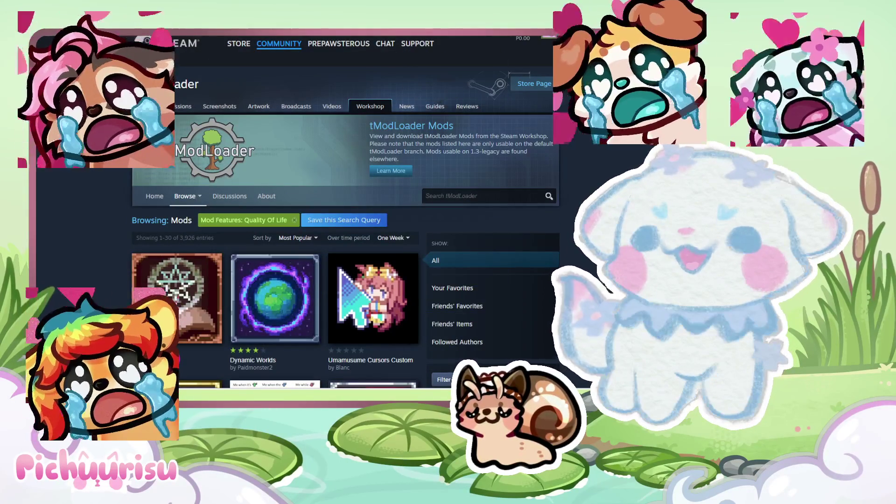
{"action": "key", "text": "alt+Tab"}
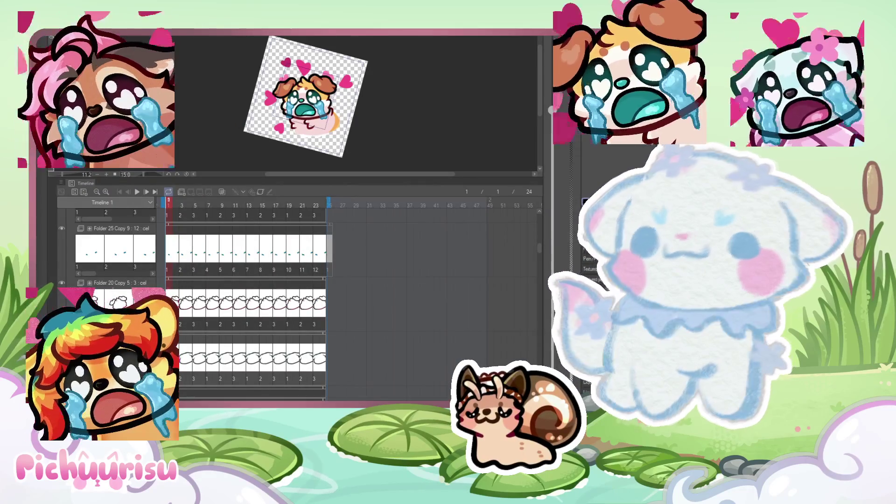
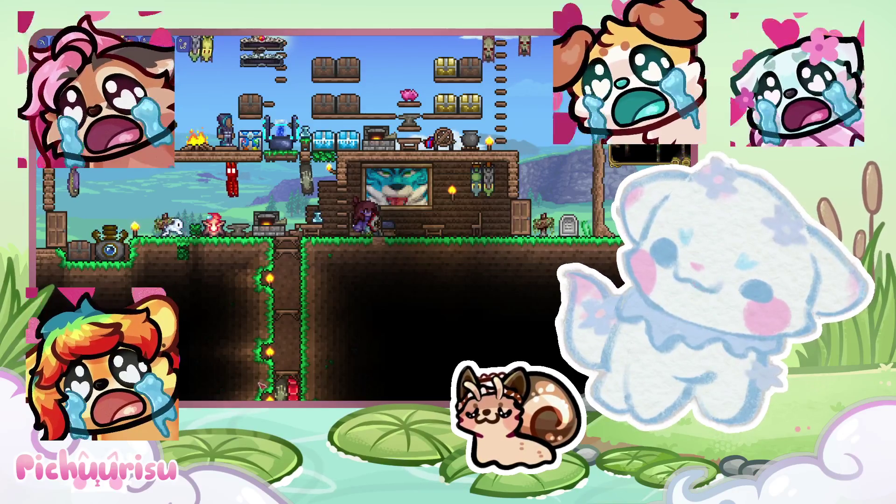
Walk the character right out of the house to the wooden sky platforms above the desert.
{"action": "mouse_move", "coordinate": [162, 225]}
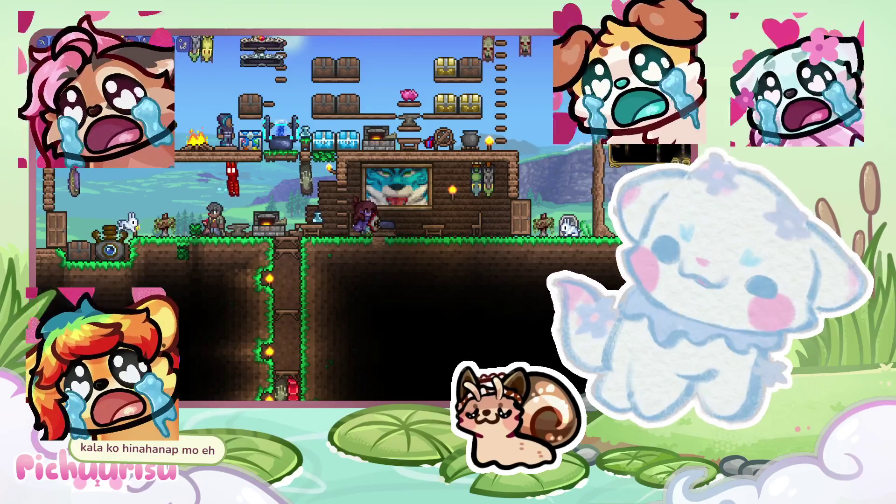
{"action": "key", "text": "d"}
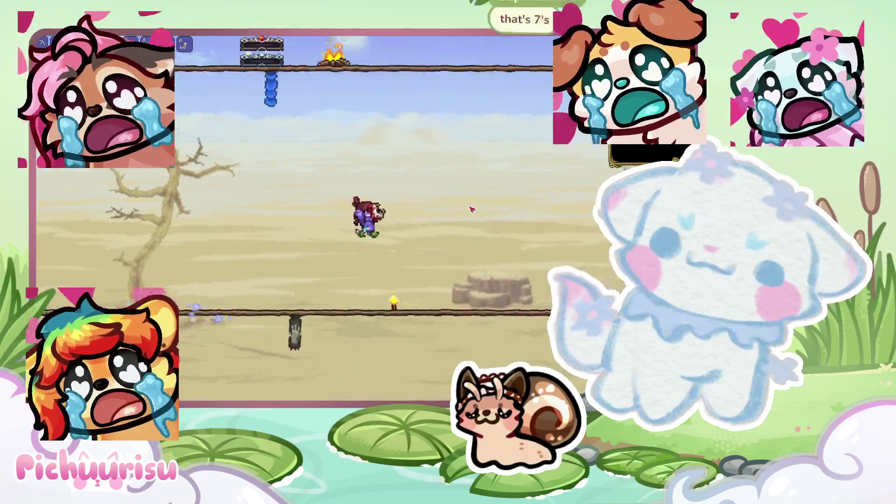
Drop through the wooden platforms onto the grassy hill and cross it toward the valley.
{"action": "key", "text": "s"}
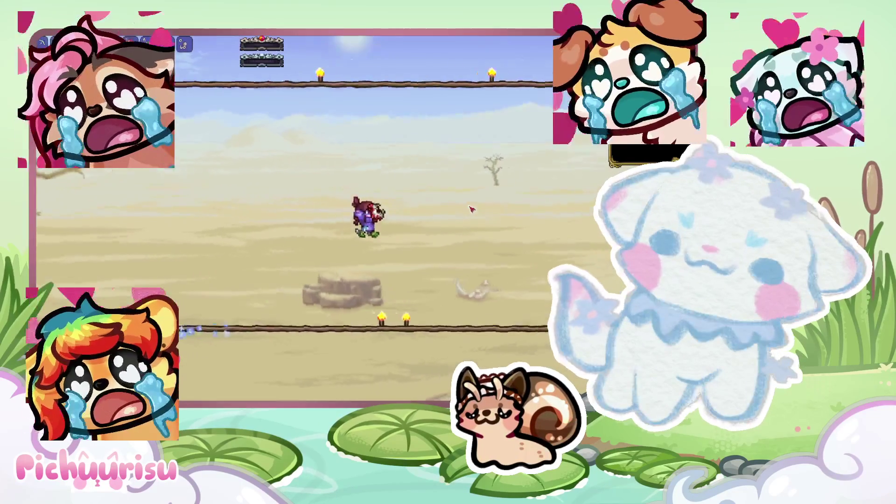
{"action": "key", "text": "d"}
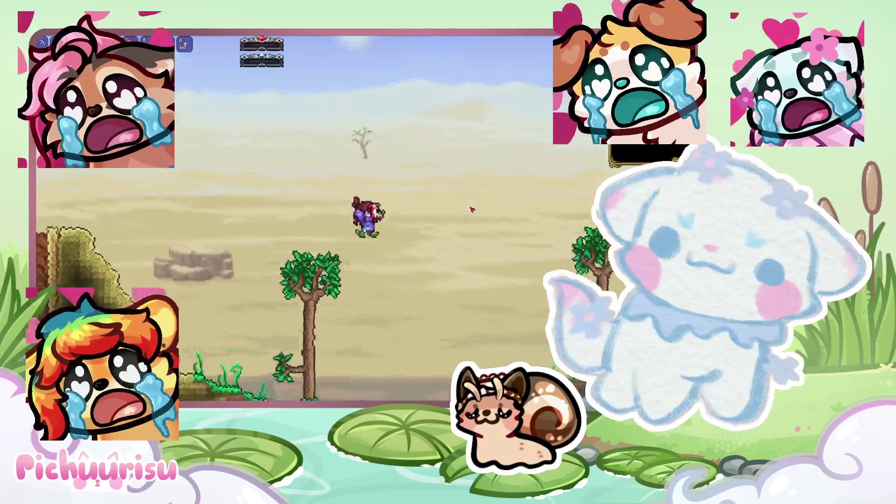
{"action": "key", "text": "a"}
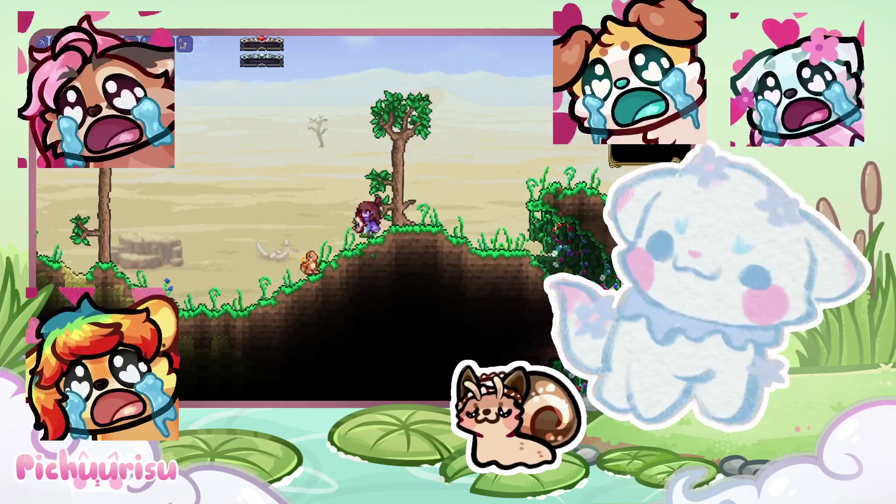
{"action": "key", "text": "a"}
{"action": "key", "text": "d"}
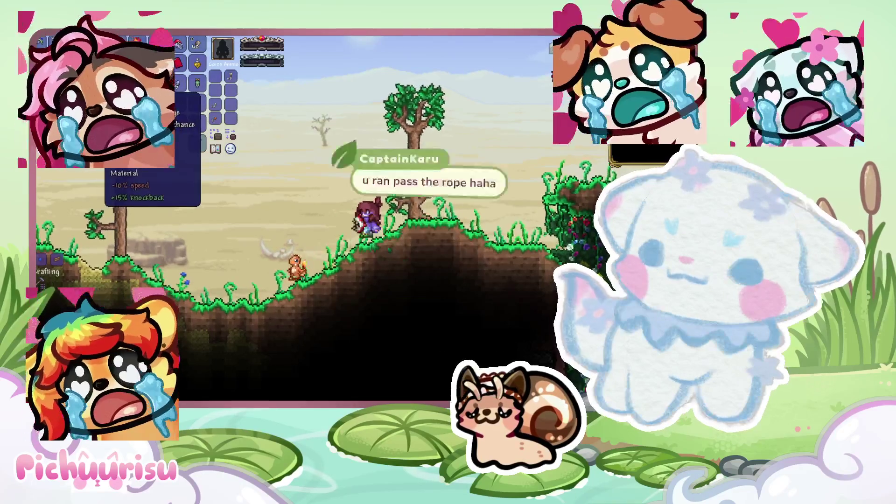
{"action": "key", "text": "a"}
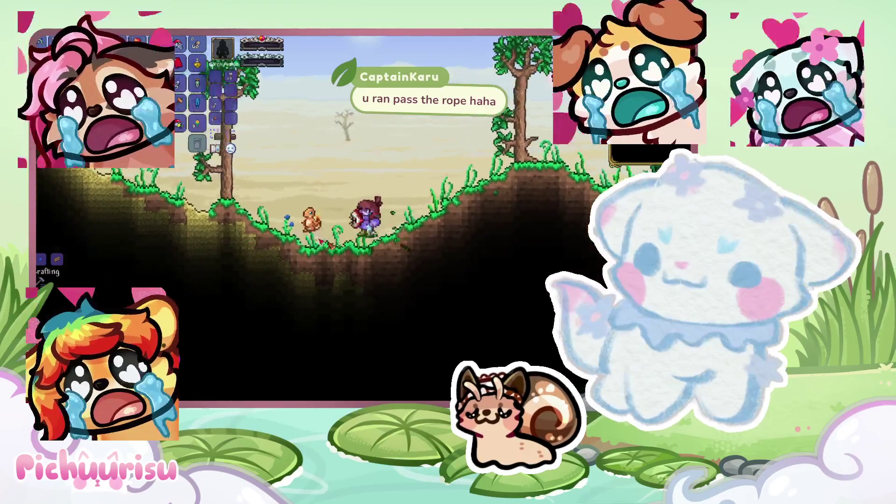
Chase the Charmander through the valley and up the slope, attacking it.
{"action": "key", "text": "a"}
{"action": "key", "text": "a"}
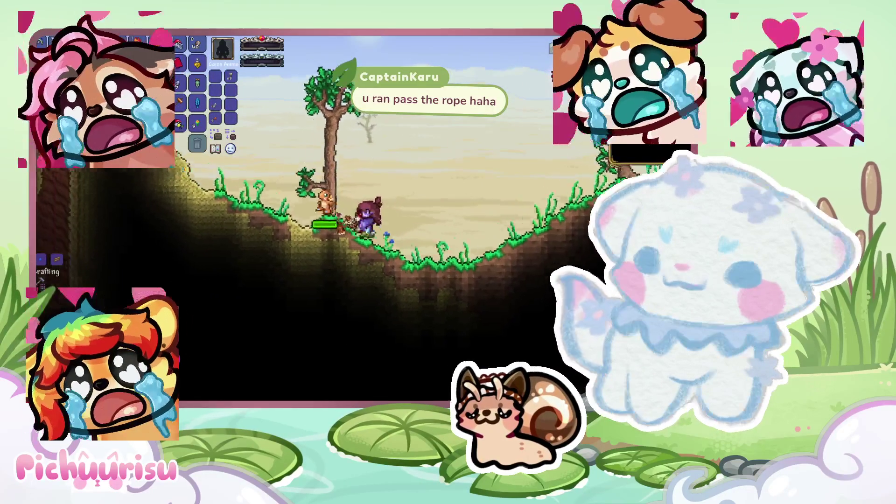
{"action": "key", "text": "a"}
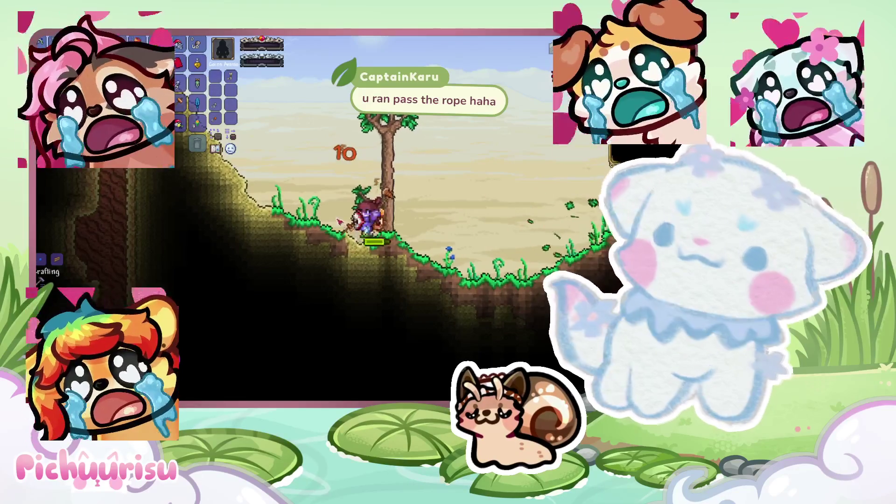
{"action": "key", "text": "d"}
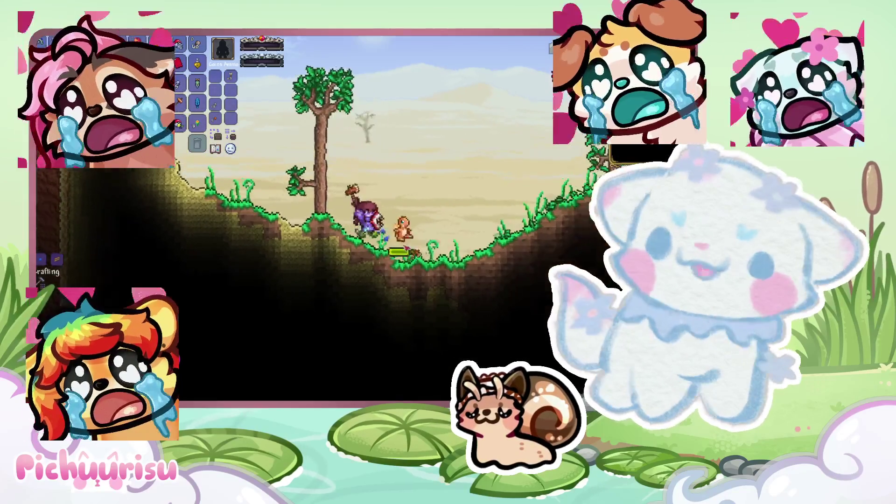
{"action": "key", "text": "d"}
{"action": "key", "text": "a"}
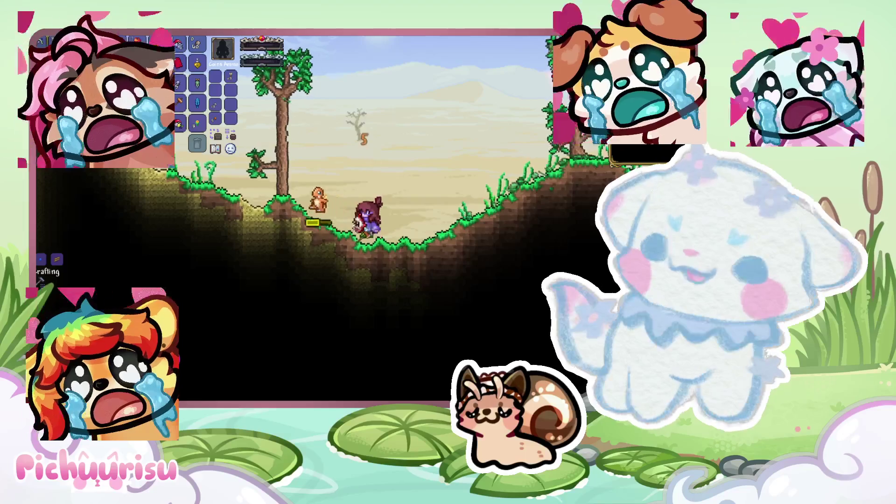
Capture the Charmander with a Poké Ball, then walk up the hill toward the desert cliff.
{"action": "key", "text": "a"}
{"action": "left_click", "coordinate": [477, 292]}
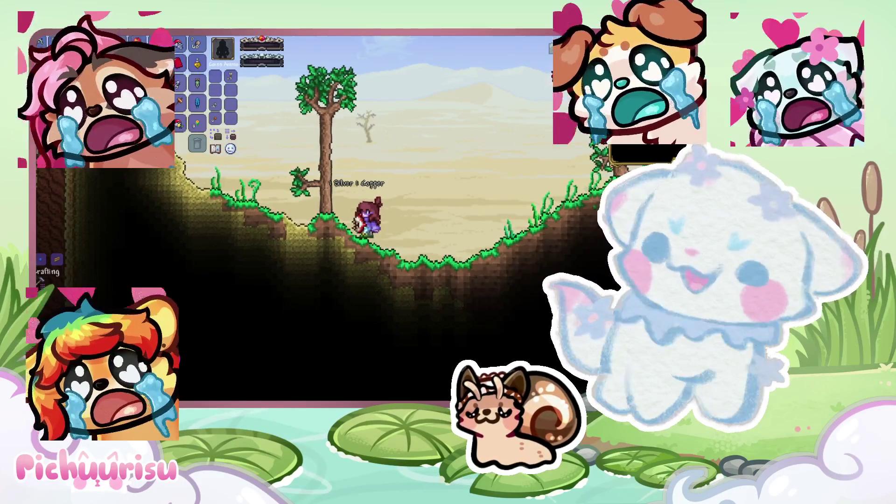
{"action": "key", "text": "a"}
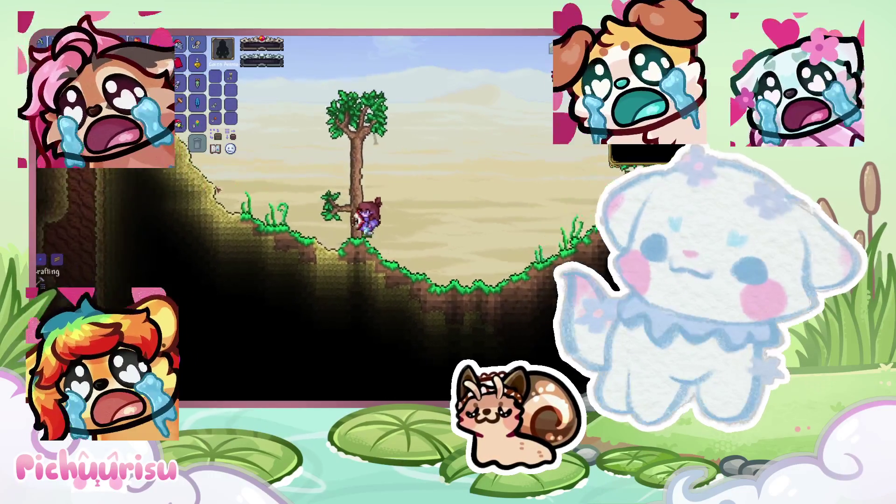
{"action": "key", "text": "d"}
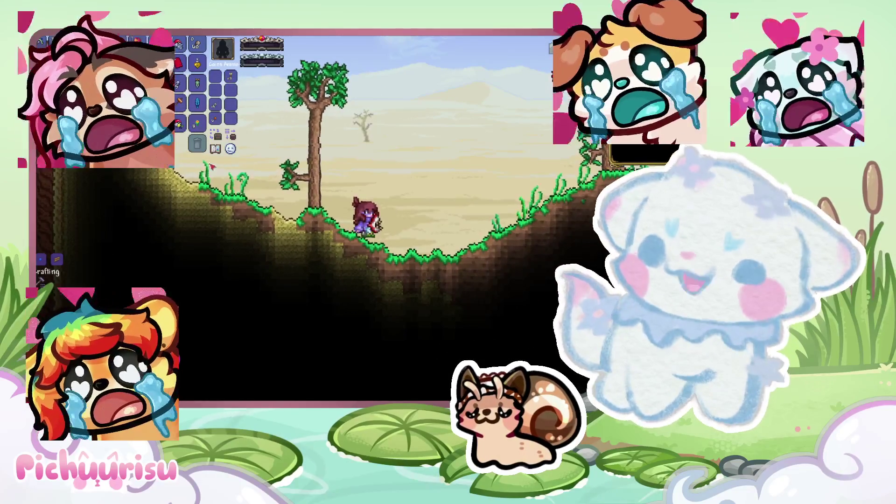
{"action": "mouse_move", "coordinate": [63, 110]}
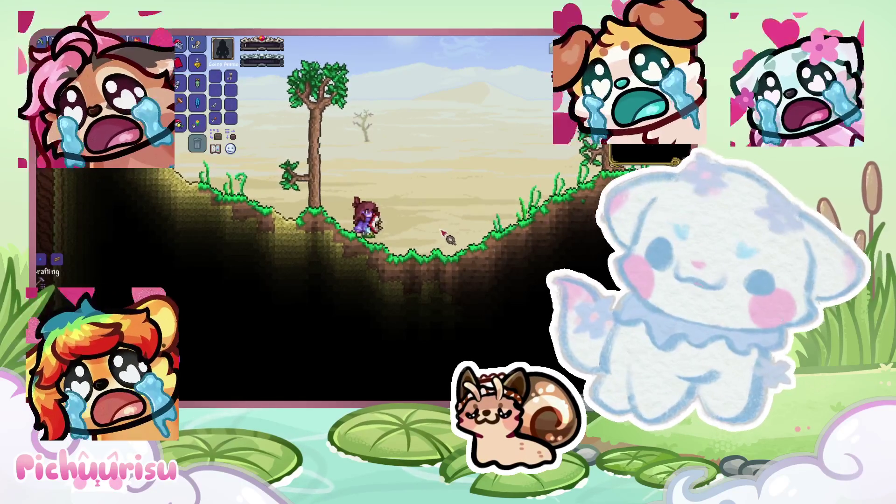
{"action": "key", "text": "a"}
{"action": "key", "text": "a"}
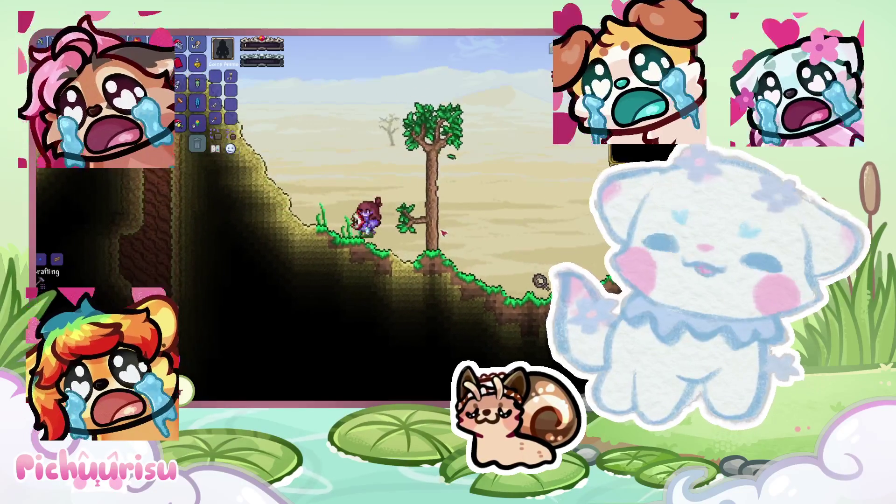
{"action": "key", "text": "a"}
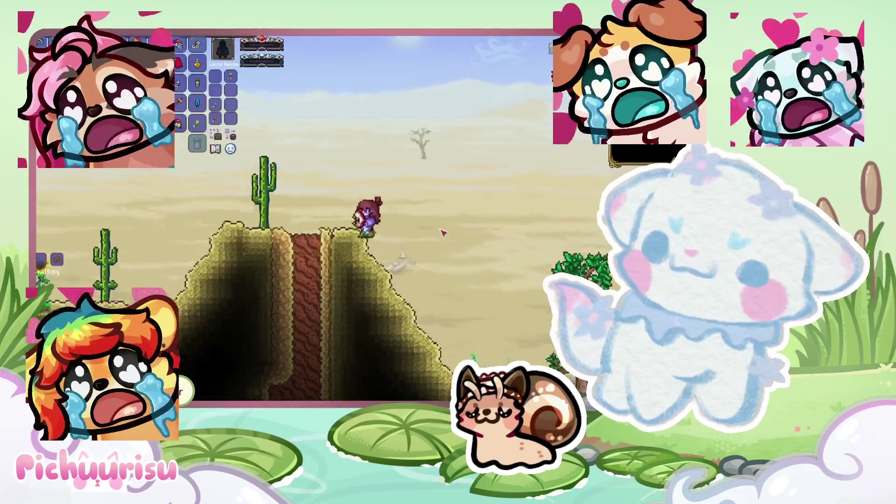
Leap across the chasm and run left through the cacti across the desert.
{"action": "key", "text": "d"}
{"action": "key", "text": "space"}
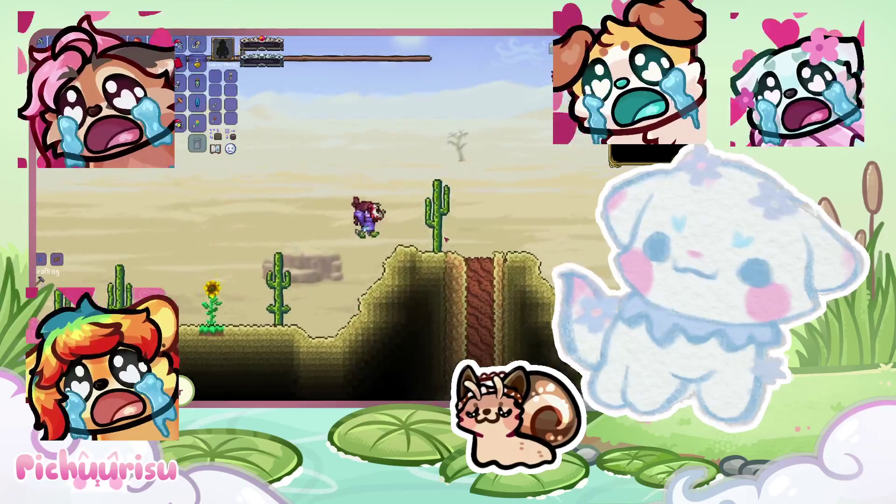
{"action": "key", "text": "a"}
{"action": "key", "text": "a"}
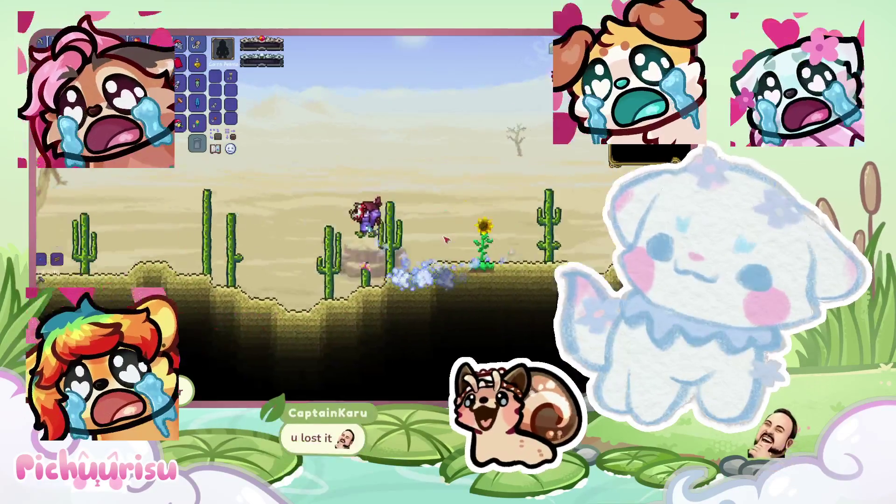
{"action": "key", "text": "space"}
{"action": "key", "text": "a"}
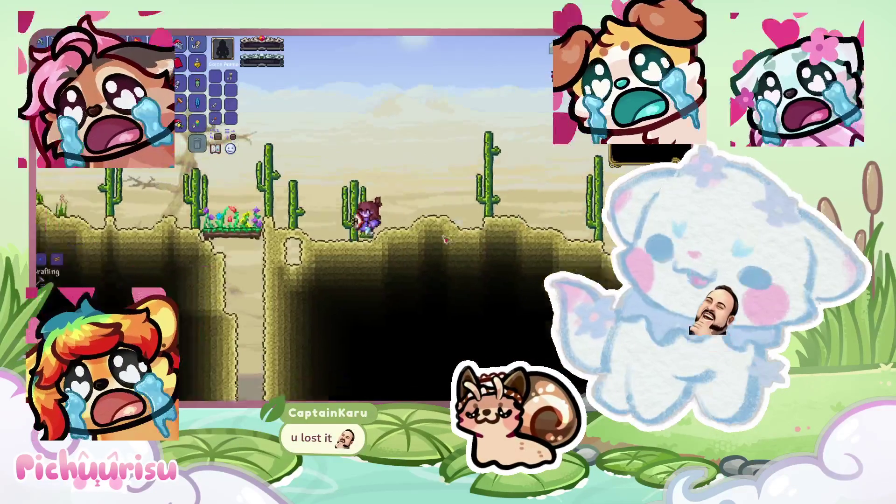
{"action": "key", "text": "a"}
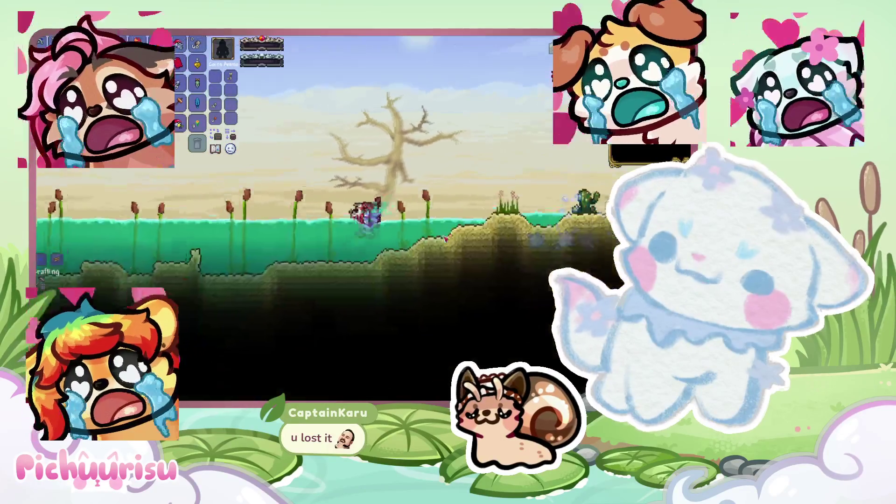
Swim through the pond to the hill and start climbing the long rope.
{"action": "key", "text": "a"}
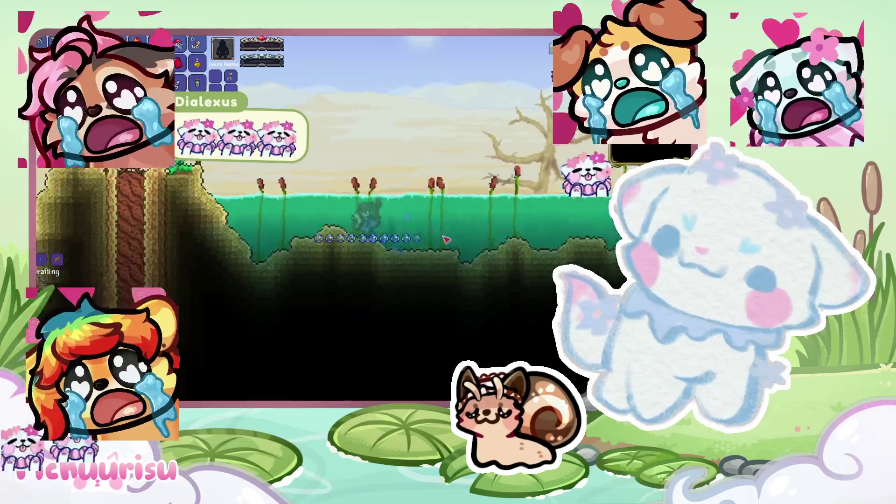
{"action": "key", "text": "a"}
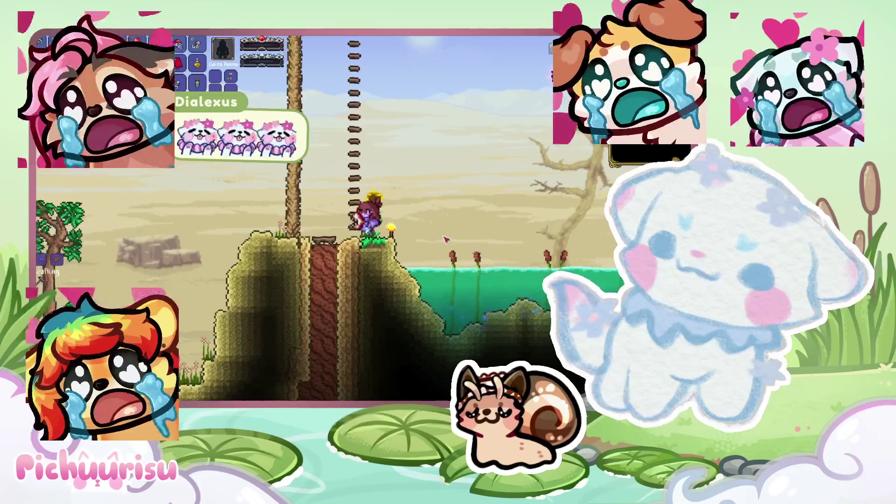
{"action": "key", "text": "a"}
{"action": "key", "text": "a"}
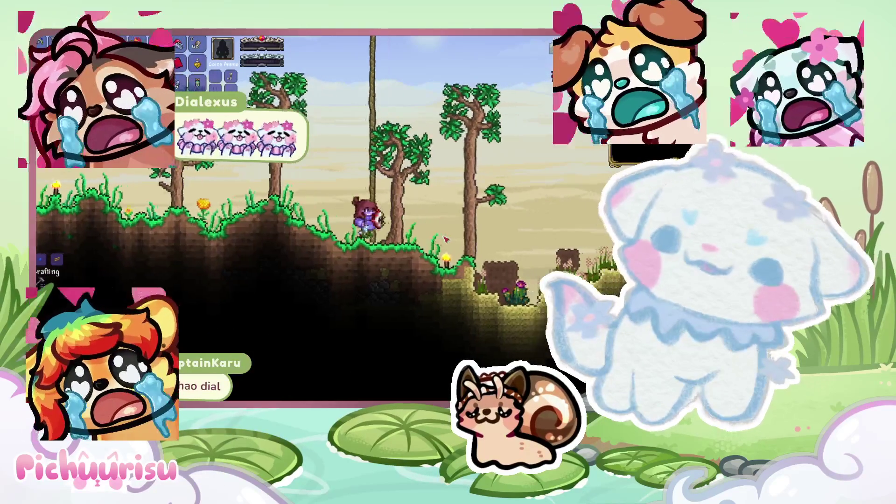
{"action": "key", "text": "w"}
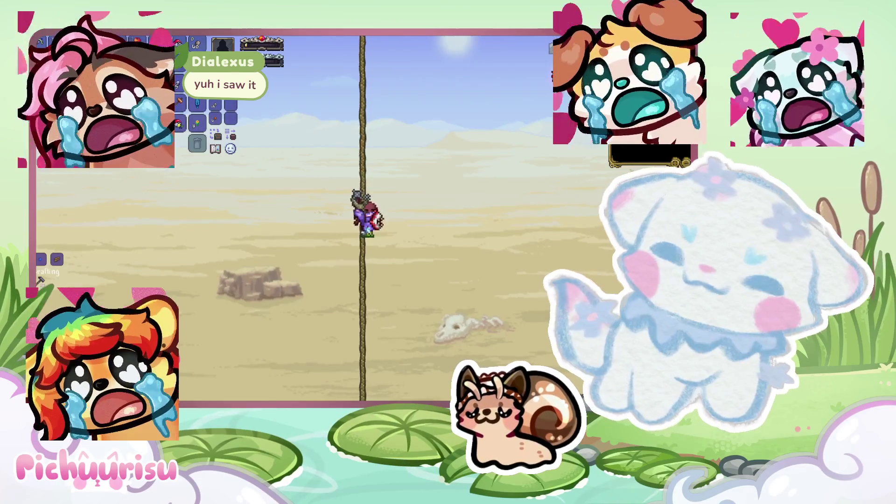
Climb to the top of the rope and hop onto the torch-lit platform beside the gravestone.
{"action": "key", "text": "w"}
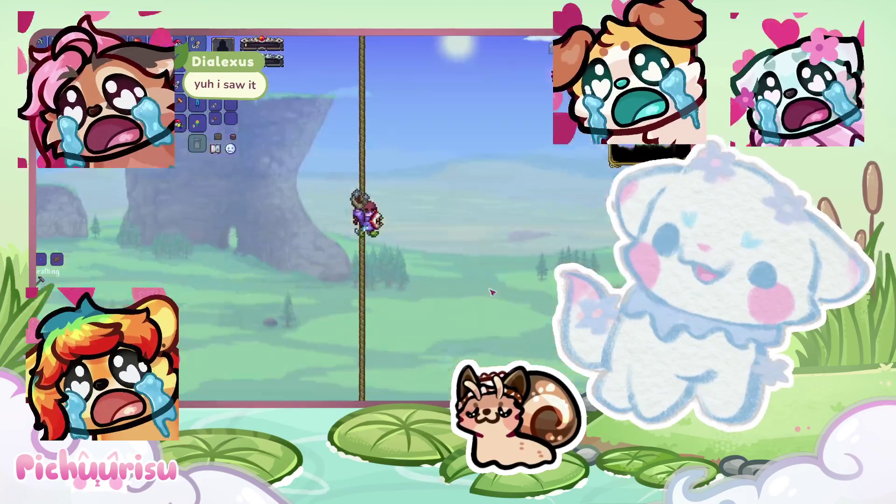
{"action": "key", "text": "w"}
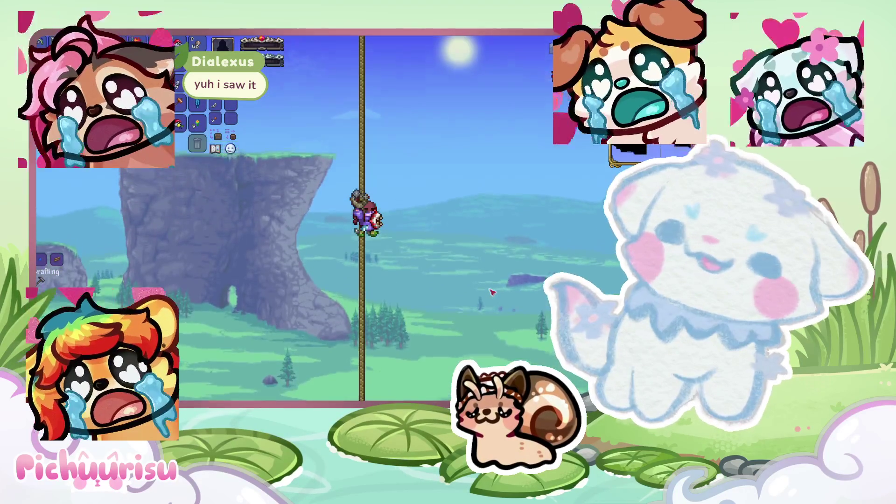
{"action": "key", "text": "w"}
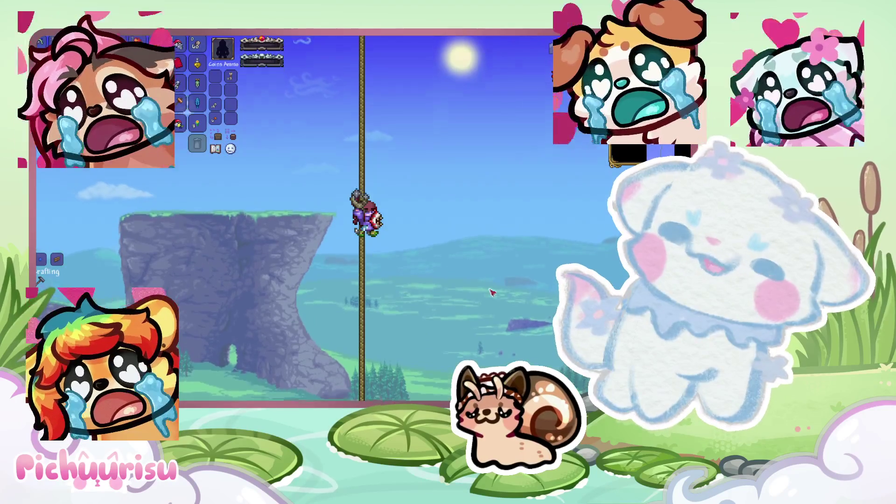
{"action": "key", "text": "w"}
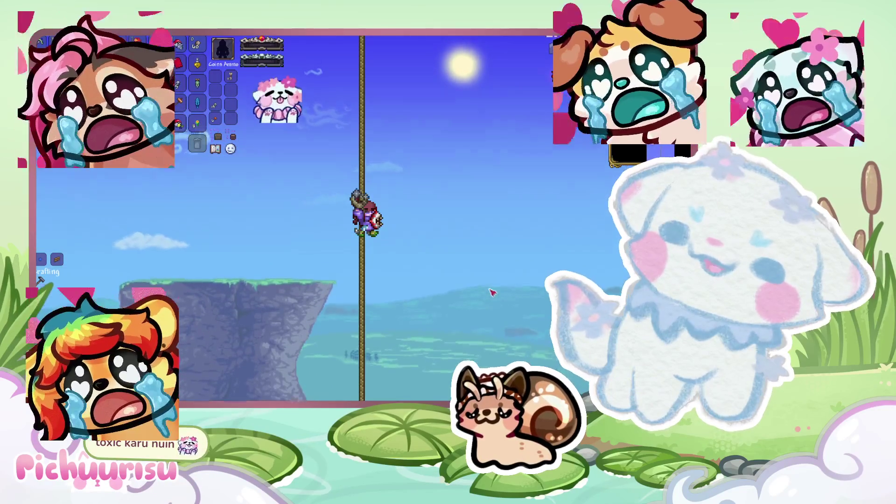
{"action": "key", "text": "w"}
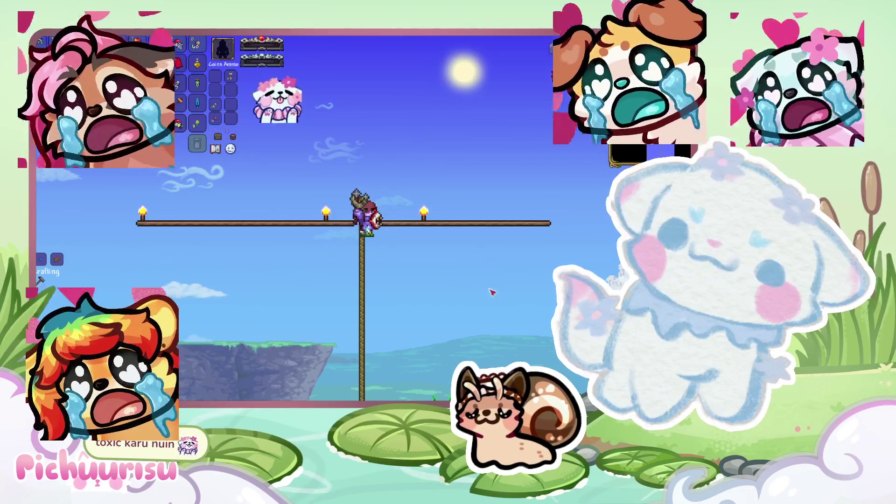
{"action": "key", "text": "space"}
{"action": "key", "text": "d"}
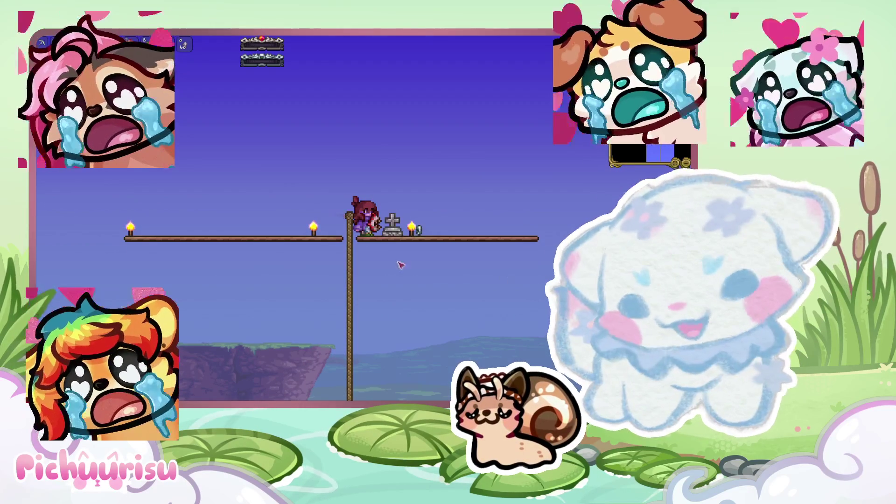
Head from the sky platform to the island's stone ledge, equip a torch and zoom out.
{"action": "mouse_move", "coordinate": [393, 230]}
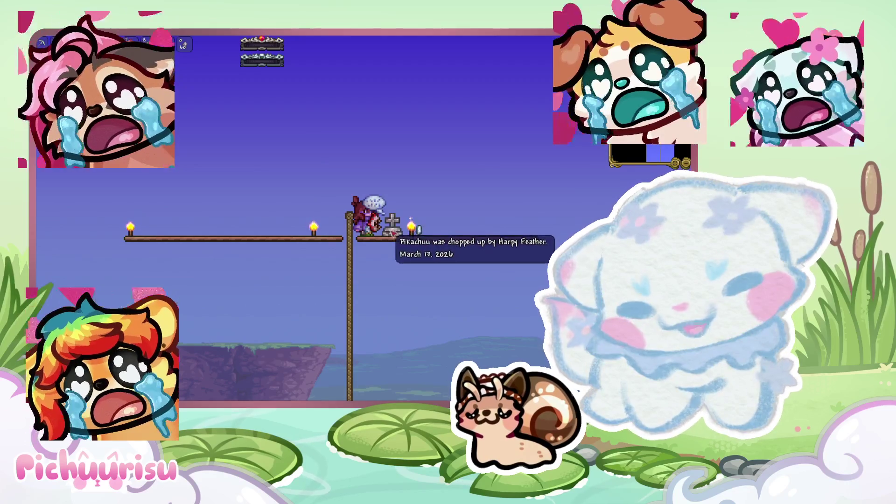
{"action": "key", "text": "d"}
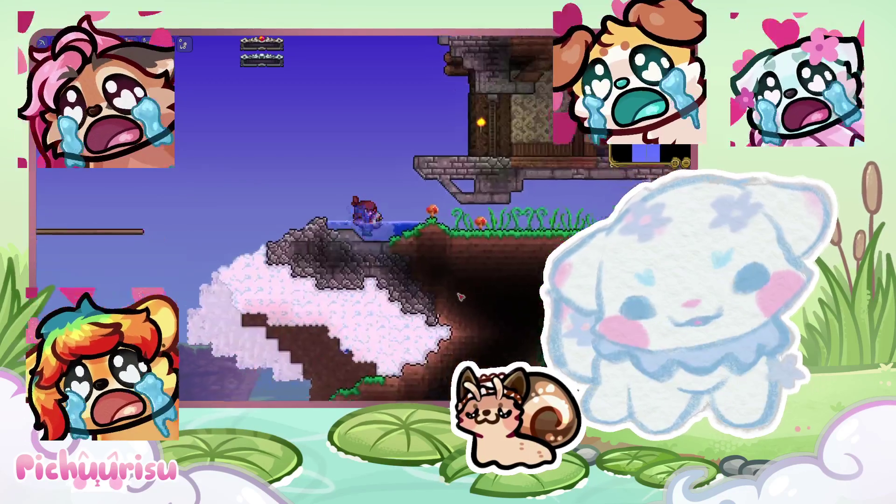
{"action": "key", "text": "a"}
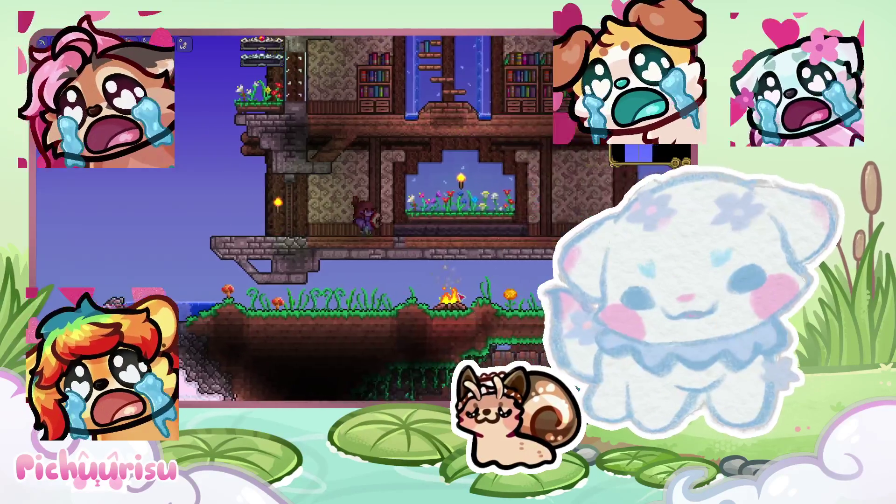
{"action": "key", "text": "d"}
{"action": "key", "text": "d"}
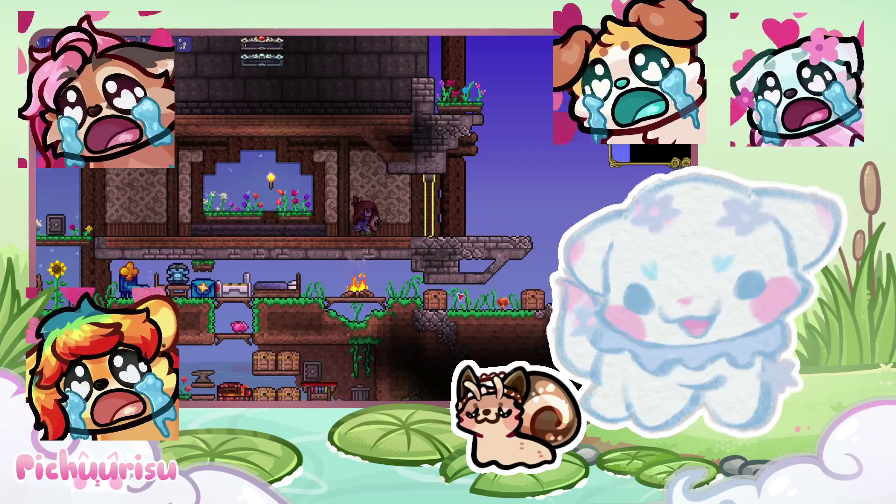
{"action": "key", "text": "d"}
{"action": "key", "text": "0"}
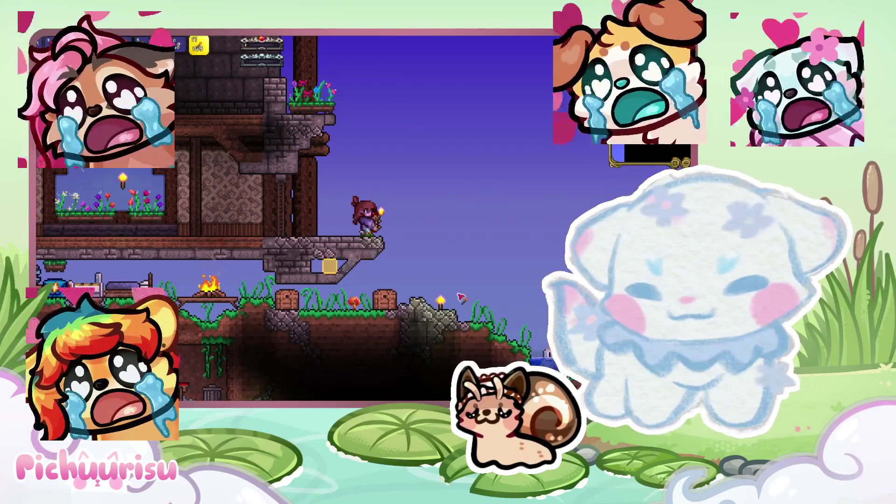
{"action": "key", "text": "minus"}
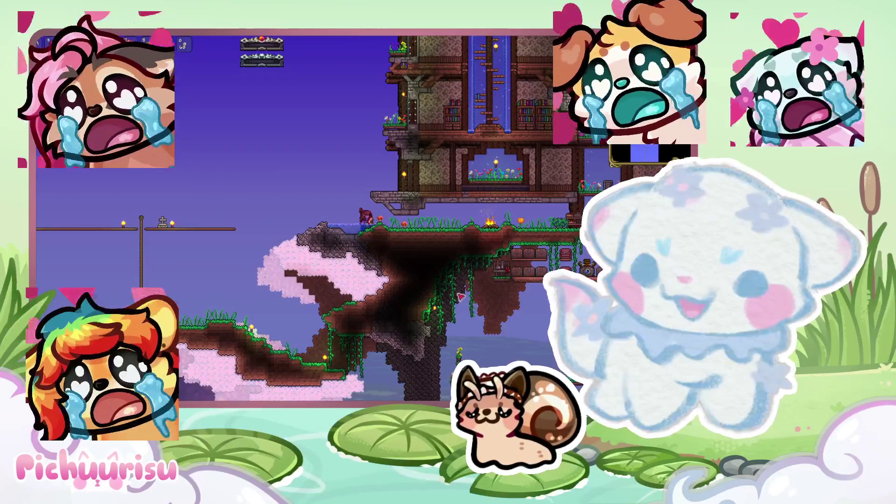
Fly up alongside the house and climb through its central shaft to the upper floors.
{"action": "key", "text": "space"}
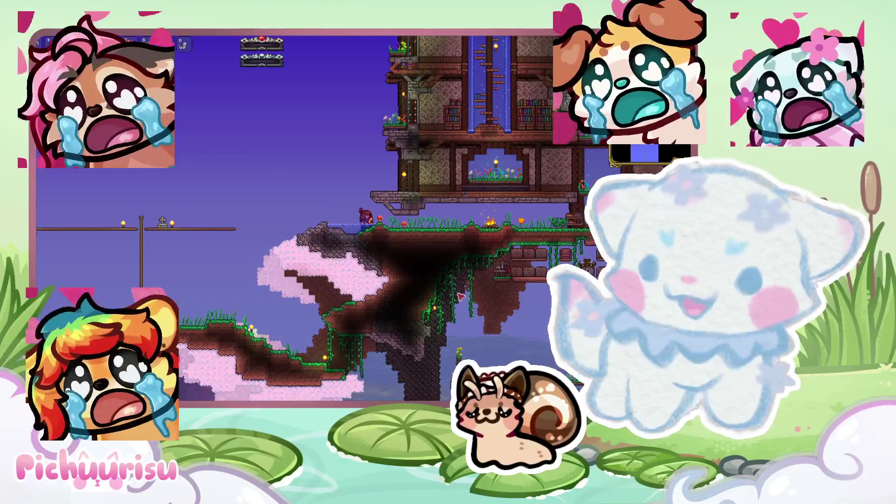
{"action": "key", "text": "space"}
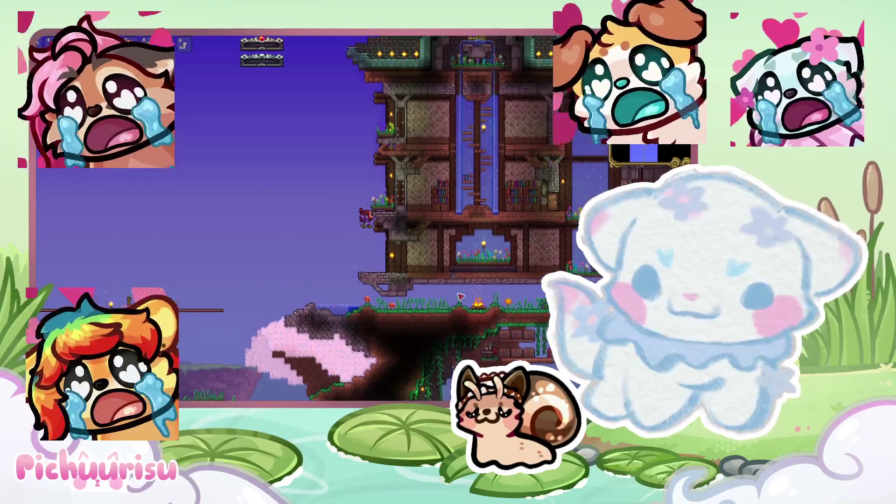
{"action": "key", "text": "space"}
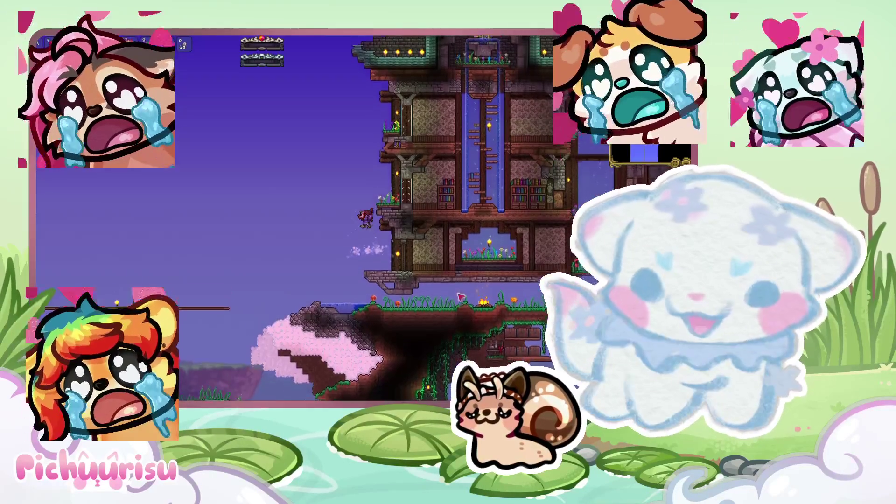
{"action": "key", "text": "d"}
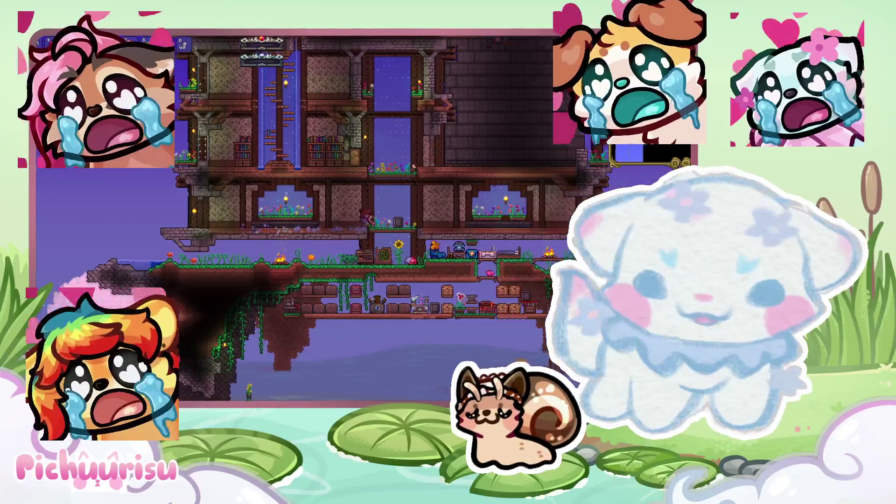
{"action": "key", "text": "space"}
{"action": "key", "text": "space"}
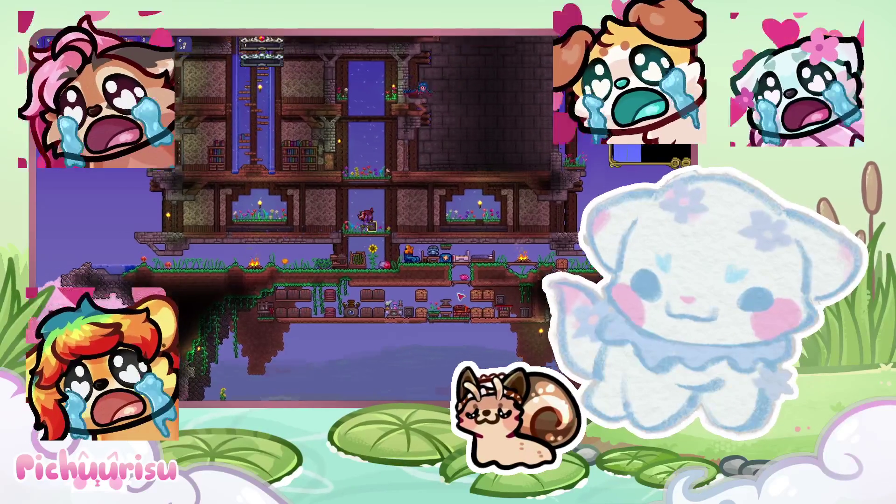
{"action": "key", "text": "s"}
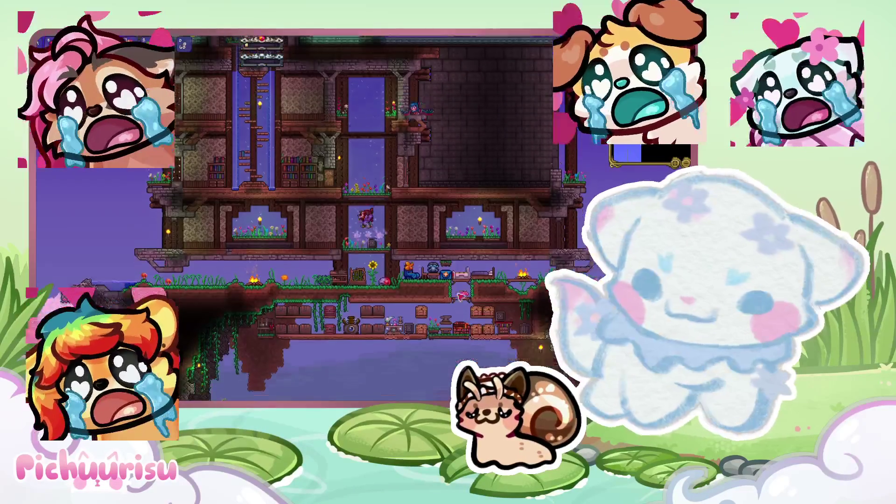
{"action": "key", "text": "space"}
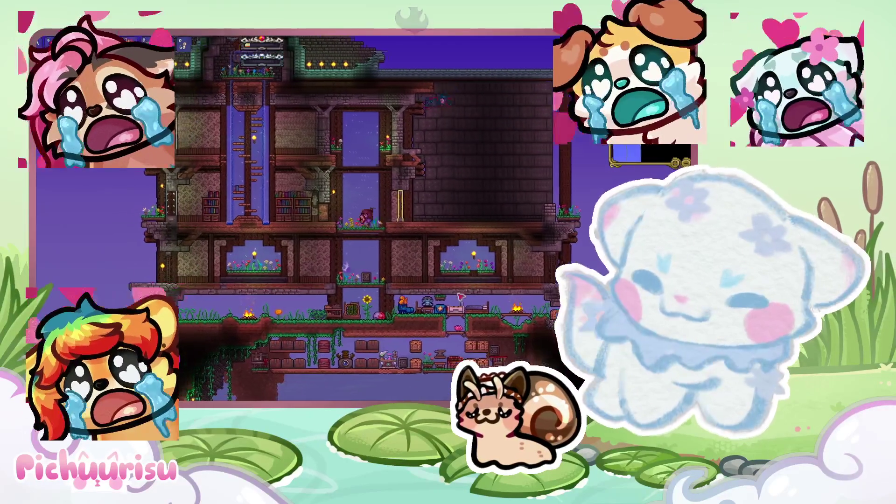
{"action": "key", "text": "a"}
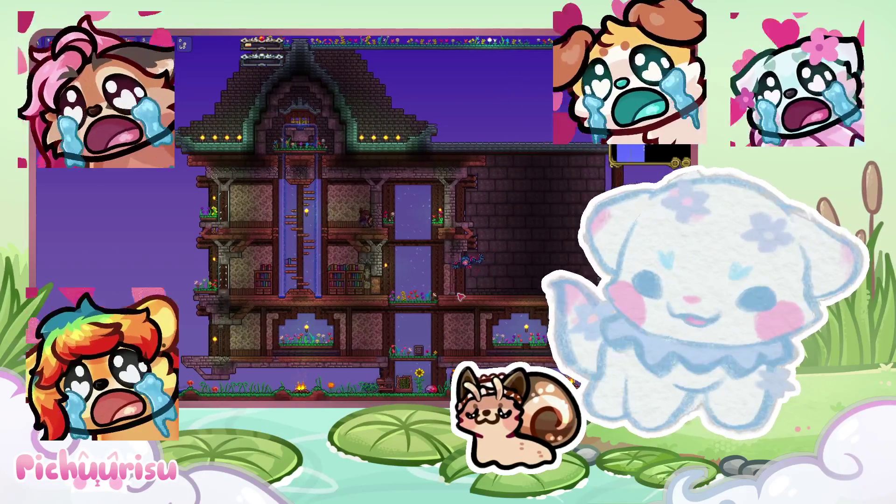
Walk and jump through the house floors, dropping down to the chest-lined storage level.
{"action": "key", "text": "a"}
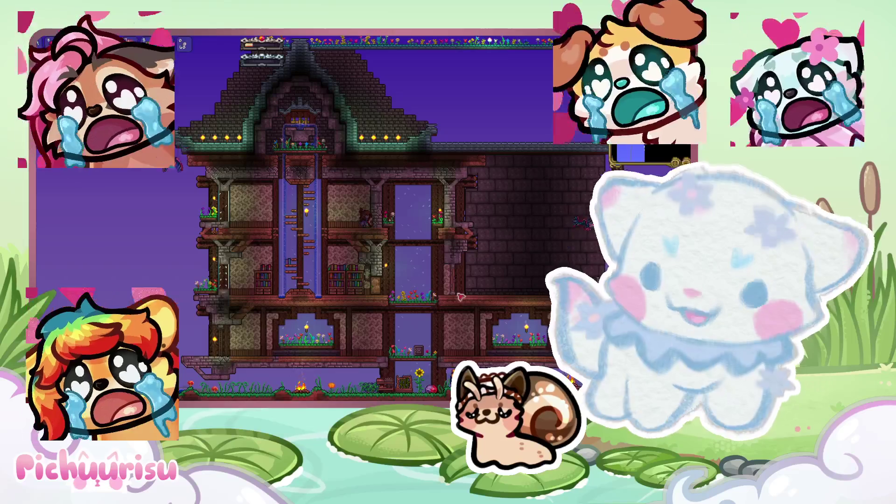
{"action": "key", "text": "a"}
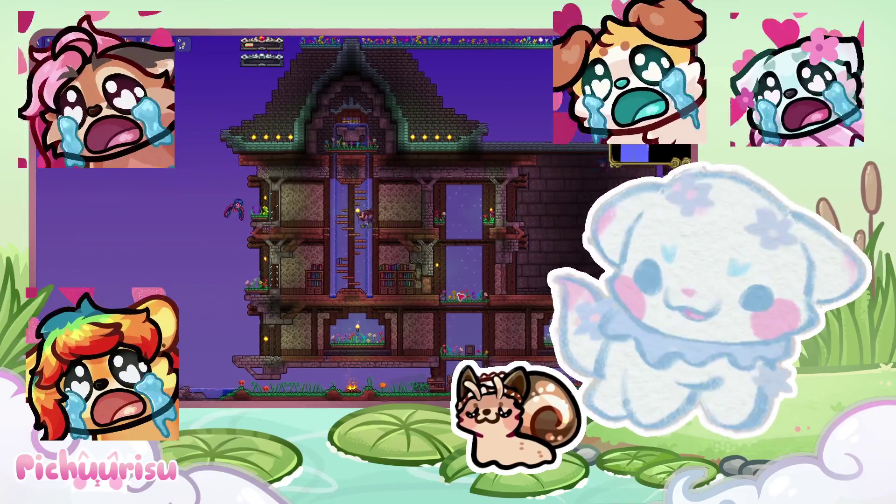
{"action": "key", "text": "d"}
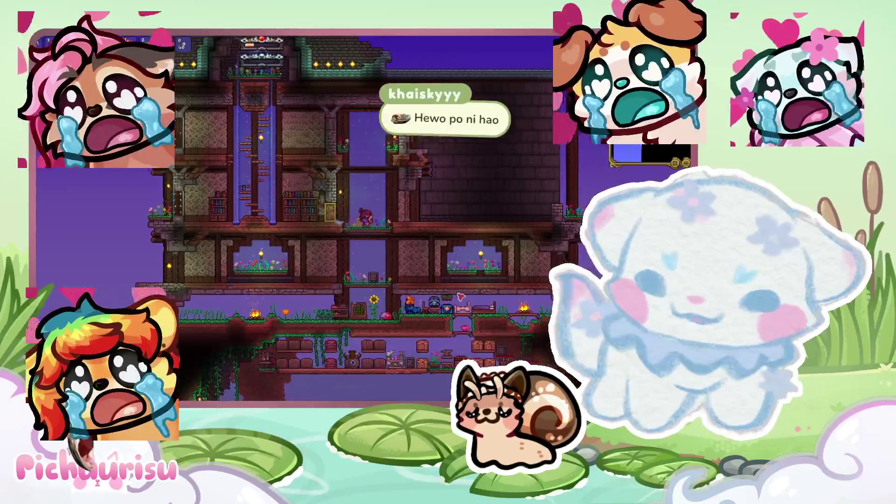
{"action": "key", "text": "d"}
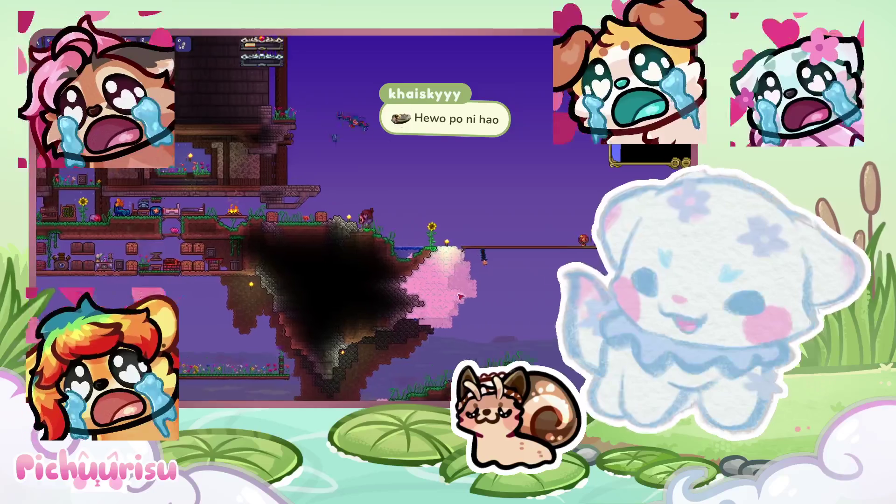
{"action": "key", "text": "a"}
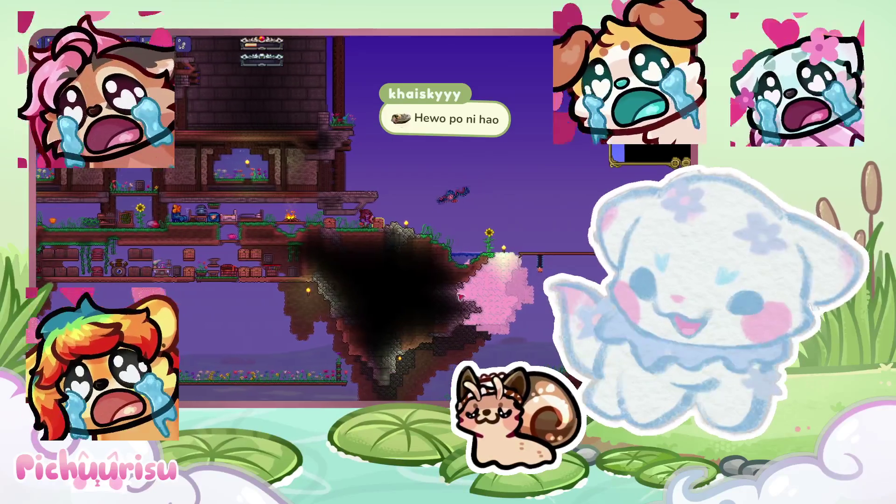
{"action": "key", "text": "a"}
{"action": "key", "text": "space"}
{"action": "key", "text": "a"}
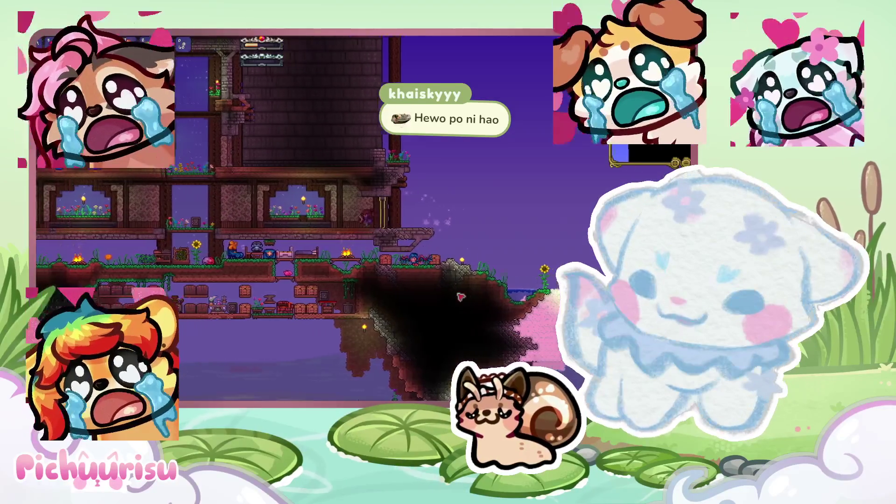
{"action": "key", "text": "d"}
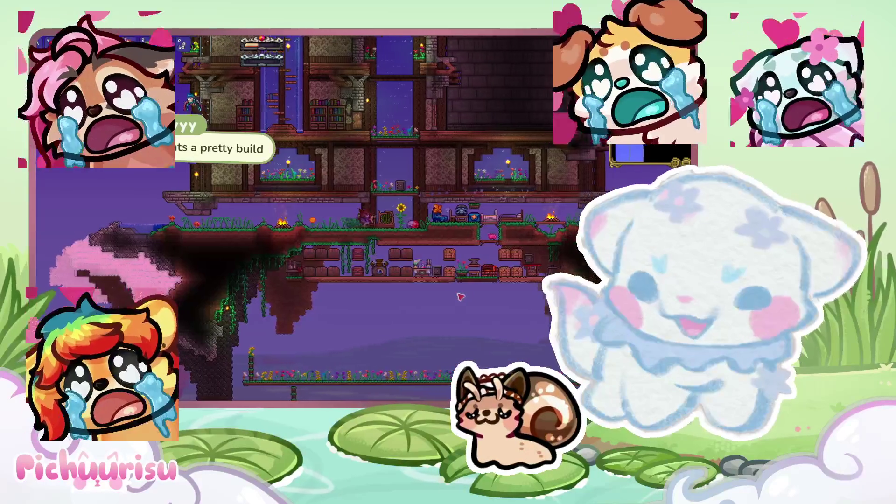
{"action": "key", "text": "s"}
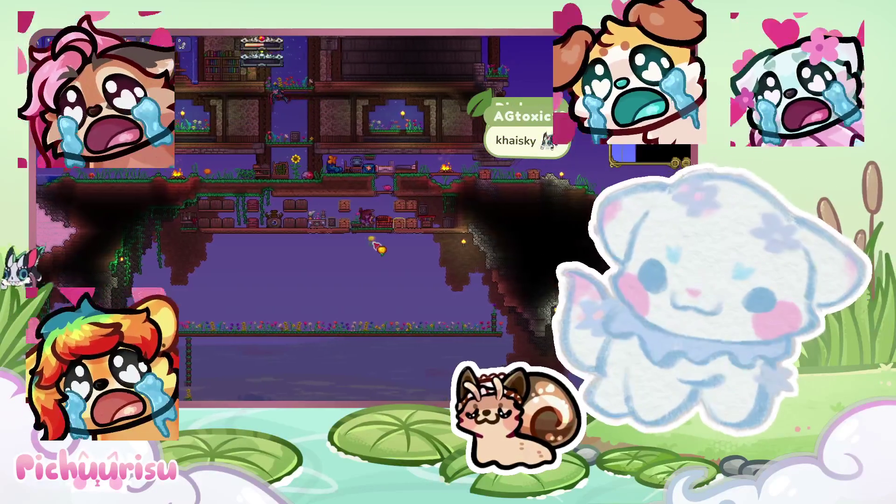
Drop below the island, grab the rope, then leap off and drift left toward the surface.
{"action": "key", "text": "s"}
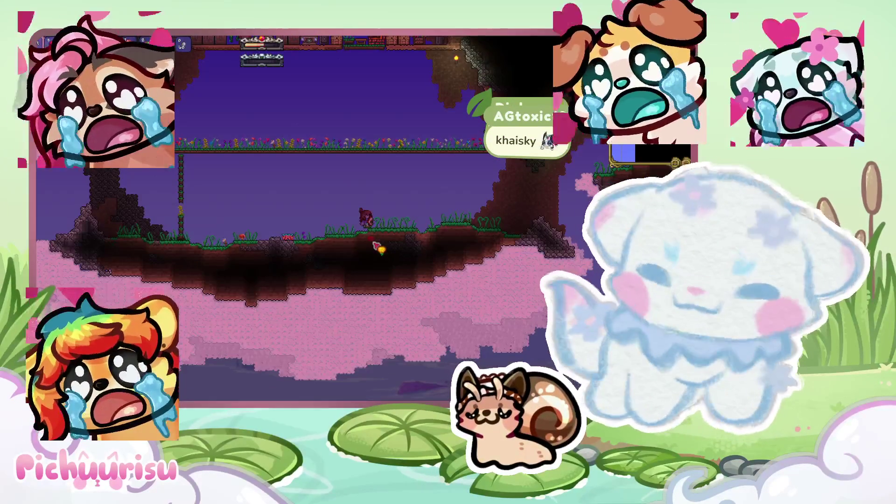
{"action": "key", "text": "a"}
{"action": "key", "text": "w"}
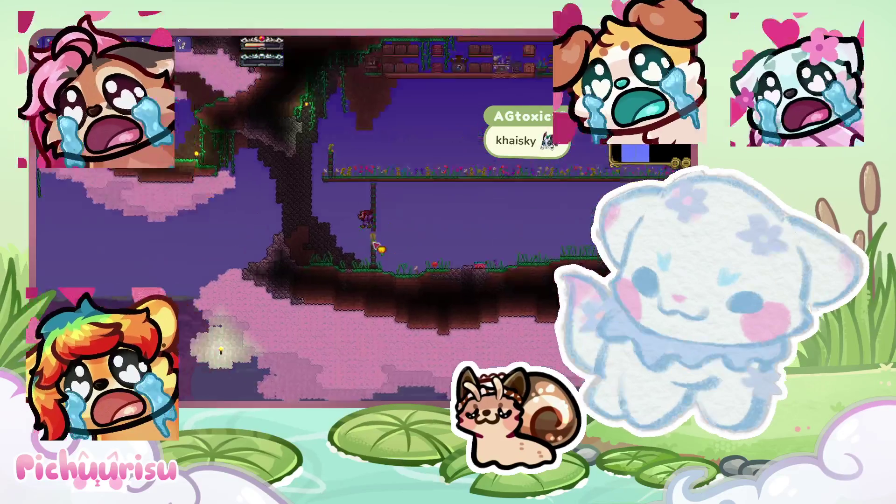
{"action": "key", "text": "a"}
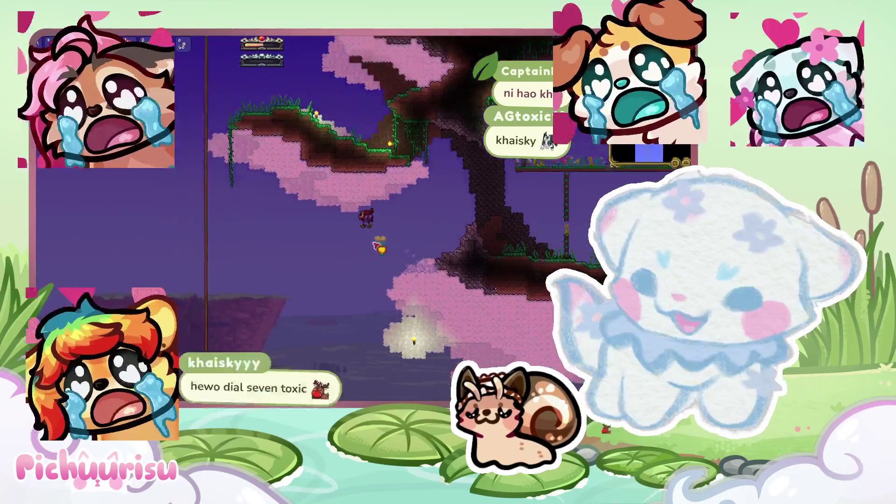
{"action": "key", "text": "a"}
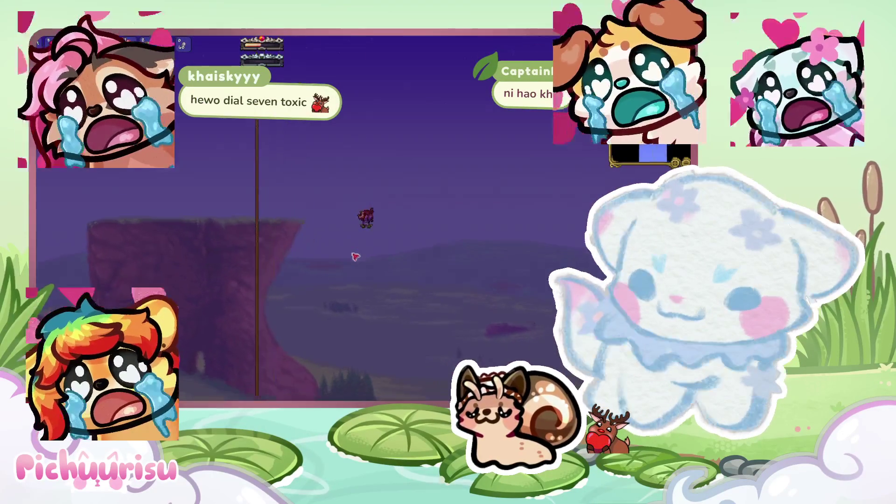
Grab the rope, slide down to the surface and walk left down the slope.
{"action": "key", "text": "a"}
{"action": "key", "text": "s"}
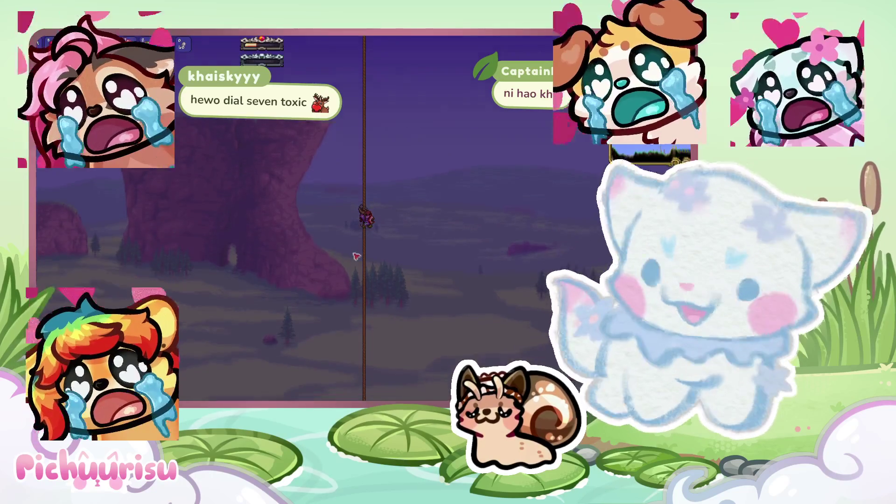
{"action": "key", "text": "s"}
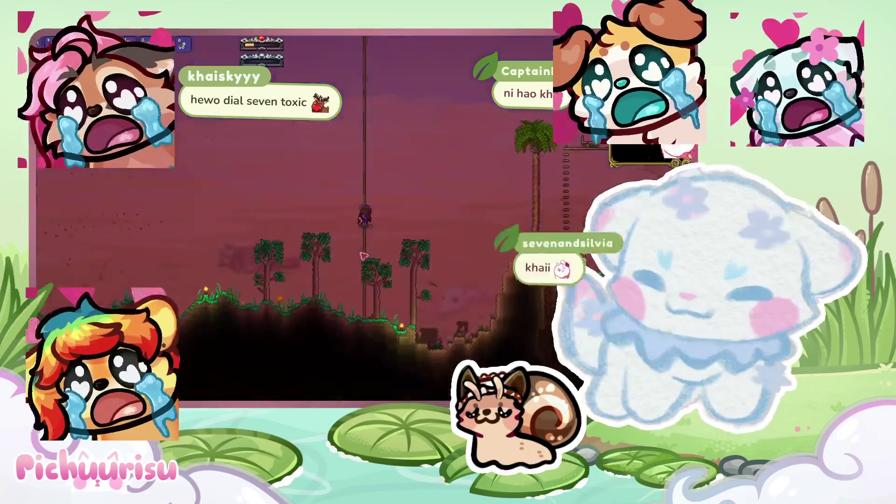
{"action": "key", "text": "a"}
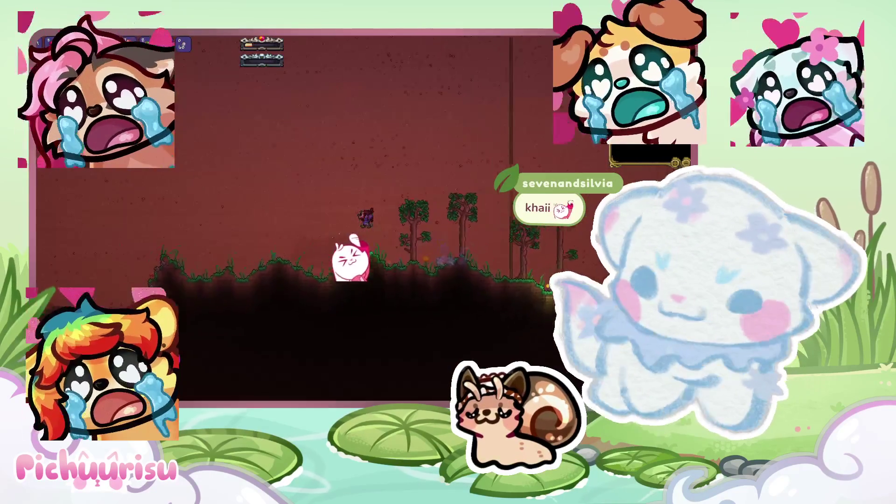
{"action": "key", "text": "a"}
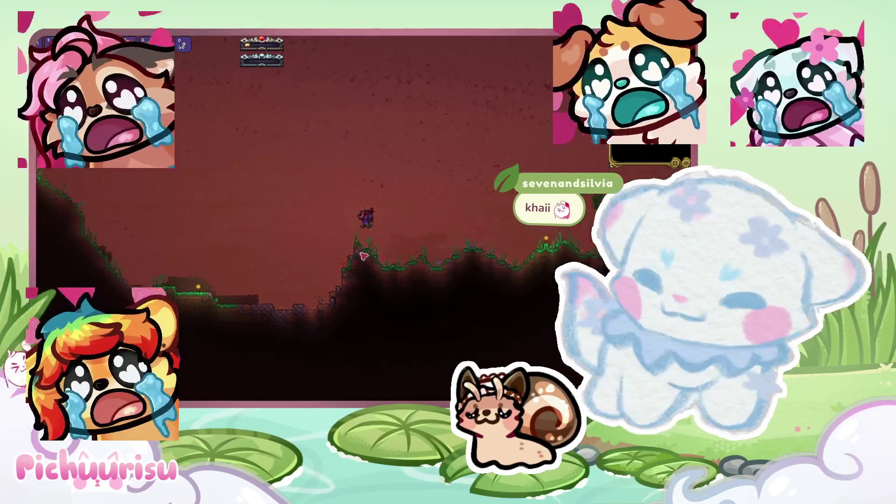
{"action": "key", "text": "a"}
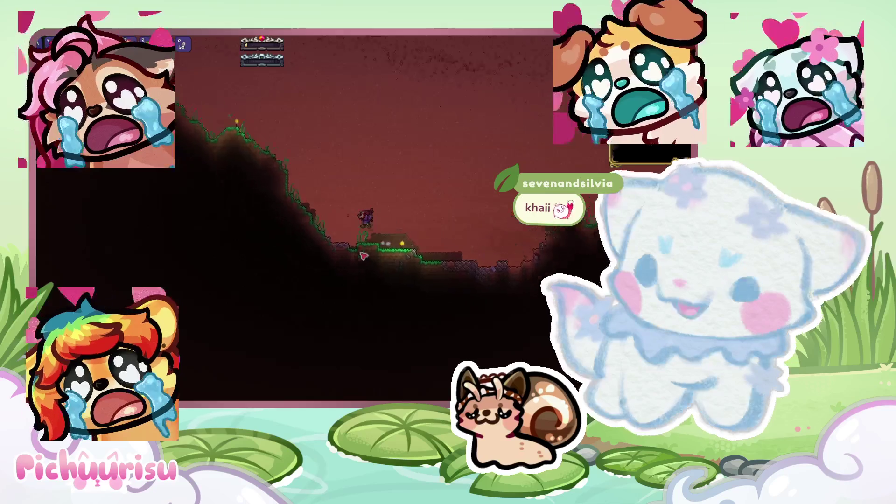
Walk left up the hill past the brick house and jump onto the gold-trophy platform.
{"action": "key", "text": "a"}
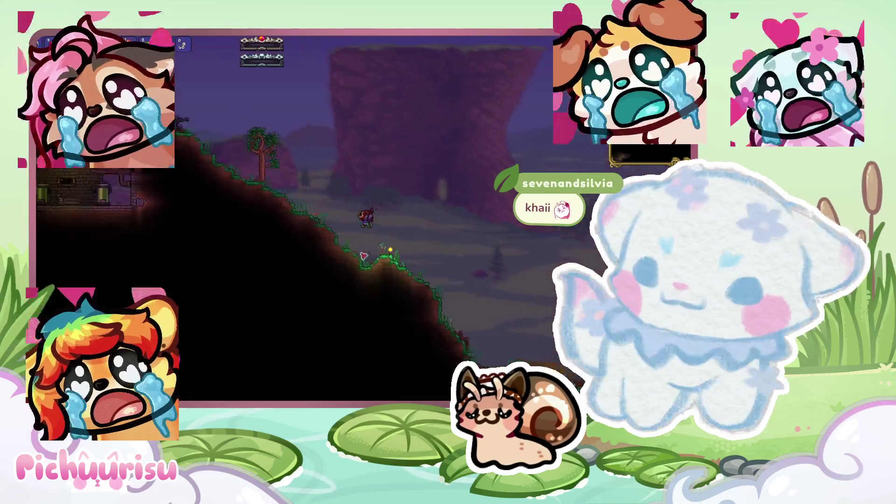
{"action": "key", "text": "a"}
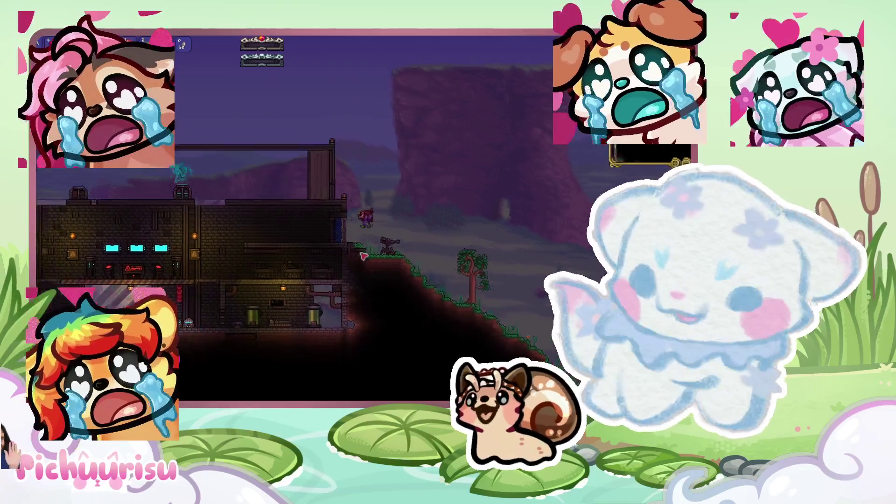
{"action": "key", "text": "a"}
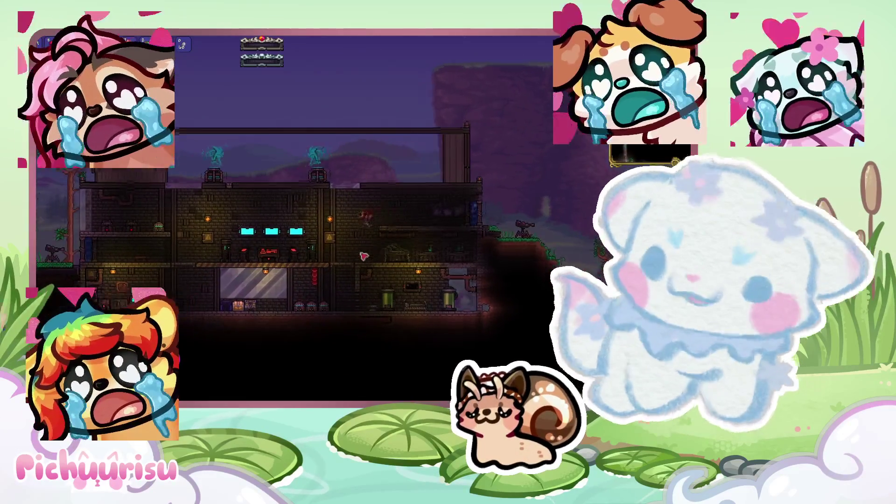
{"action": "key", "text": "a"}
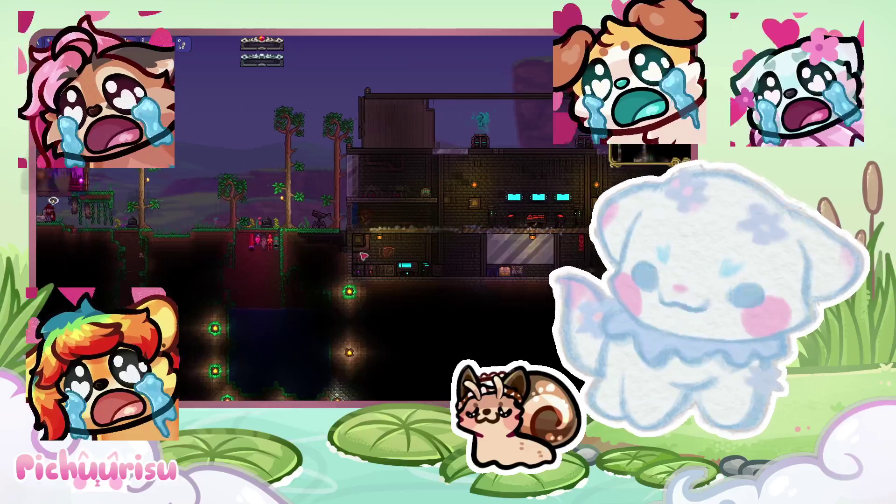
{"action": "key", "text": "a"}
{"action": "key", "text": "a"}
{"action": "key", "text": "space"}
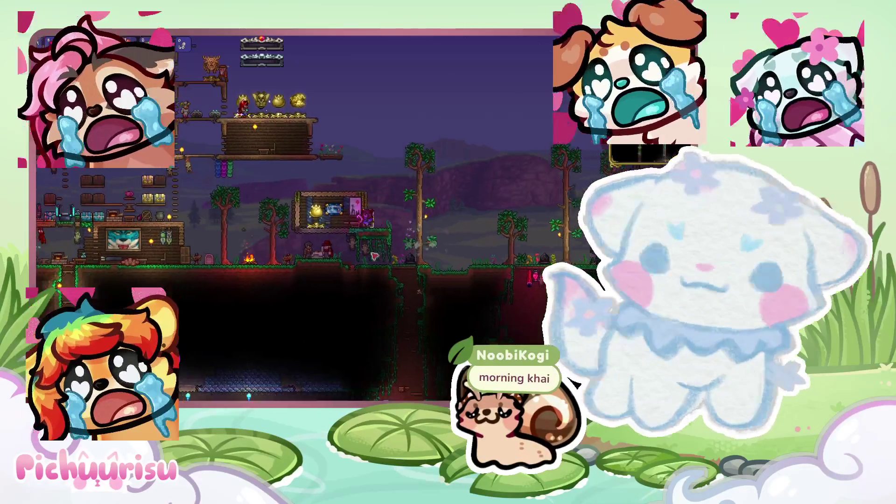
{"action": "key", "text": "d"}
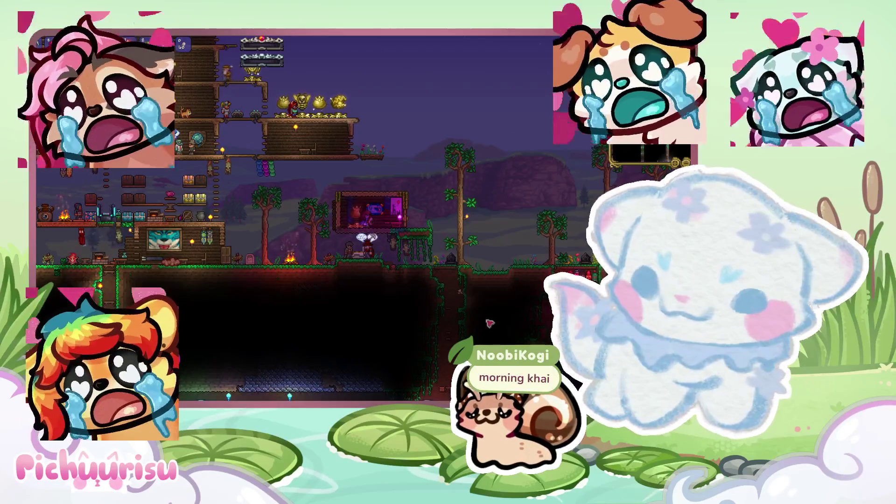
{"action": "key", "text": "a"}
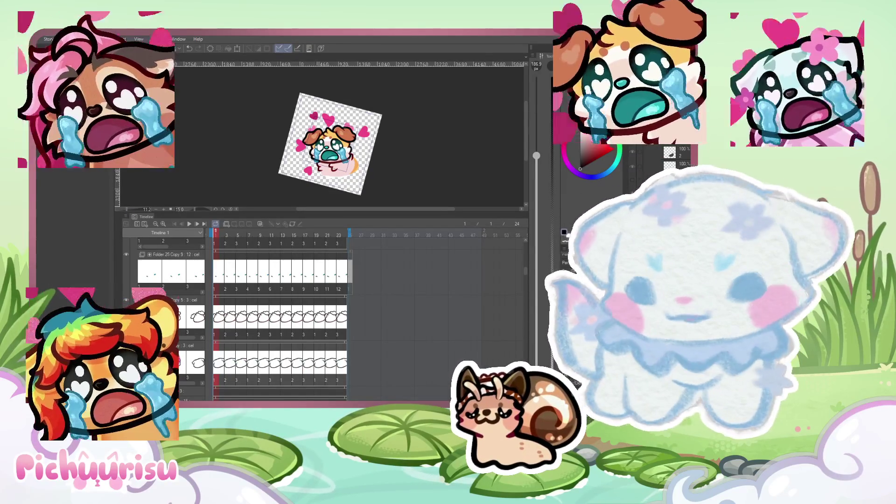
Zoom into the crying-pup emote, select frame 2 in the Timeline, and straighten the canvas rotation.
{"action": "key", "text": "ctrl+plus"}
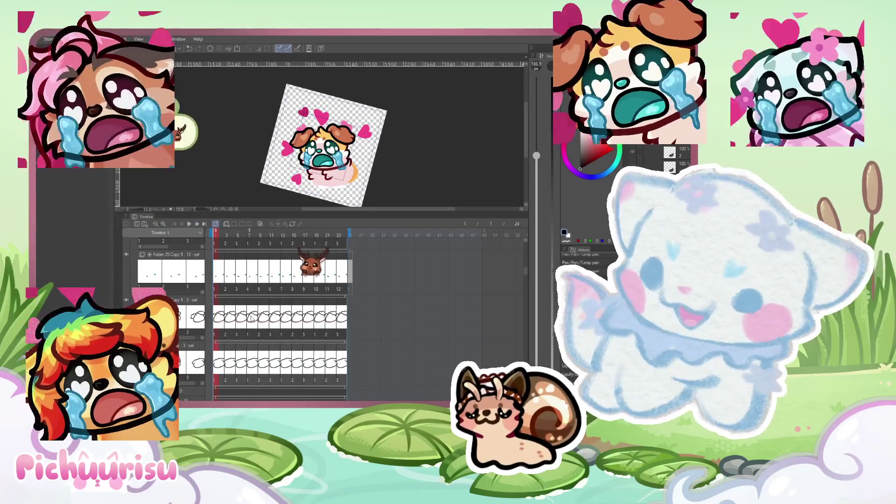
{"action": "key", "text": "ctrl+plus"}
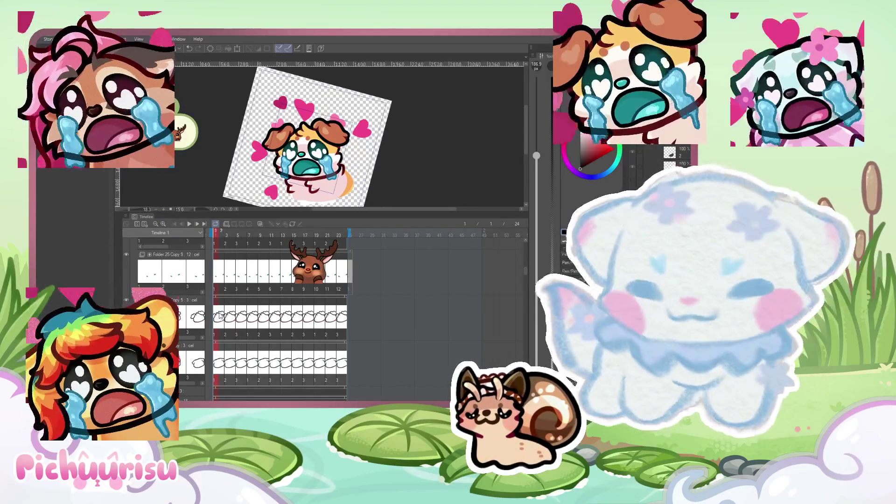
{"action": "left_click", "coordinate": [220, 316]}
{"action": "scroll", "coordinate": [348, 169], "scroll_direction": "down", "scroll_amount": 2}
{"action": "key", "text": "minus"}
{"action": "key", "text": "minus"}
{"action": "key", "text": "minus"}
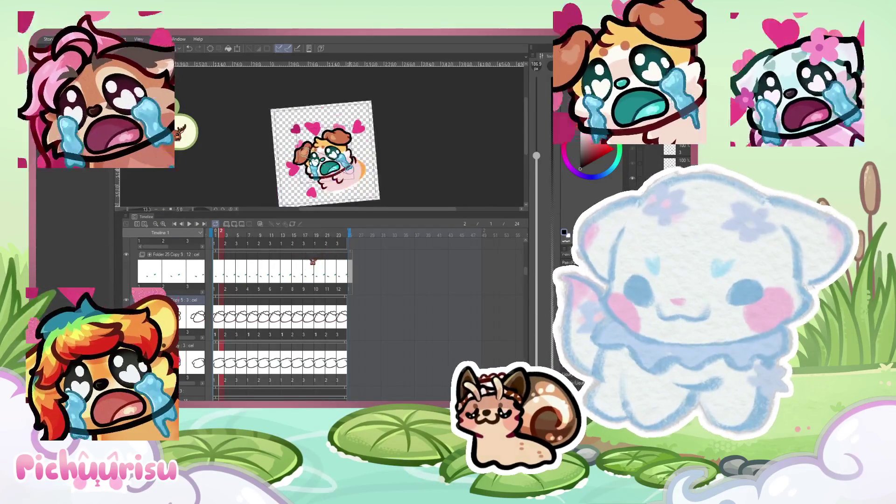